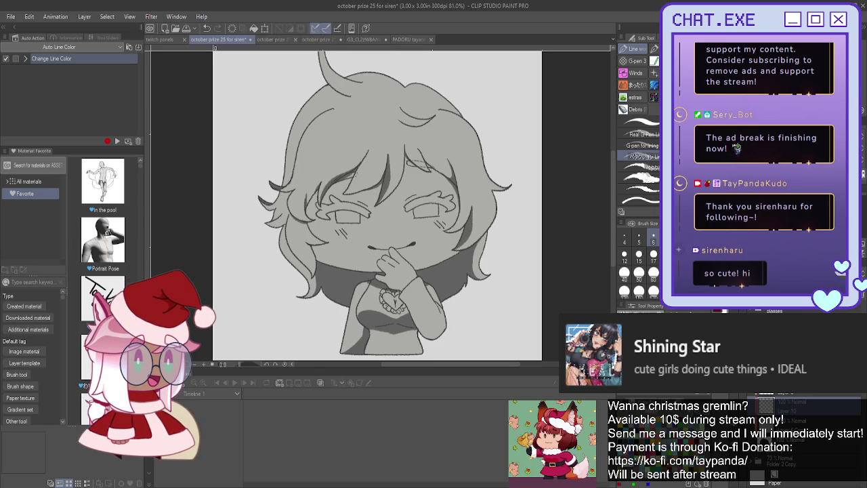
Flood-fill the chibi's hair, skin and shirt white, then show the red-haired reference image.
key(g)
click(520, 224)
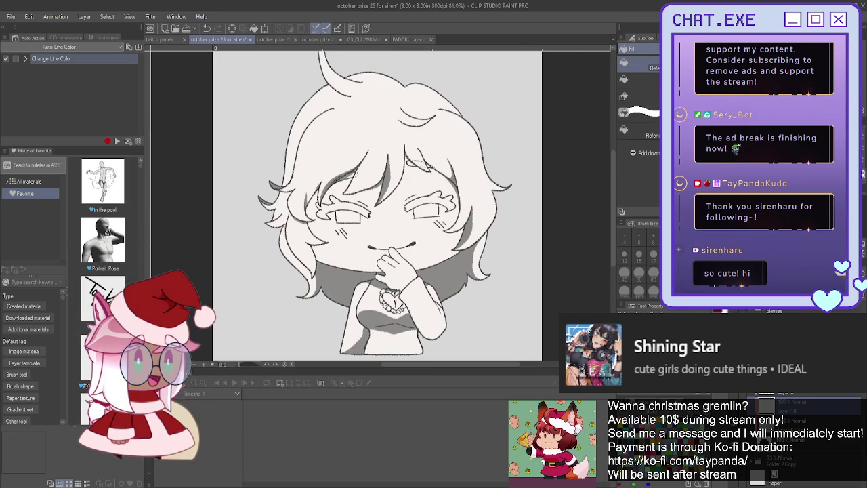
scroll(619, 269, down, 5)
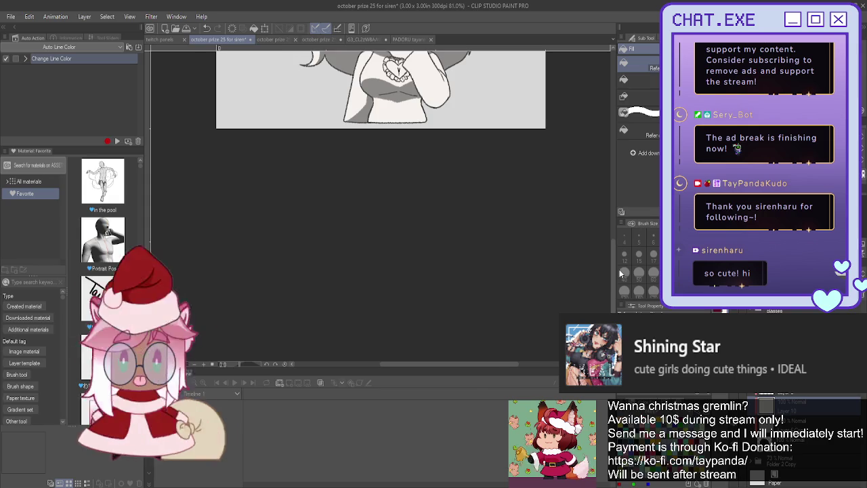
scroll(580, 252, up, 1)
scroll(424, 203, up, 1)
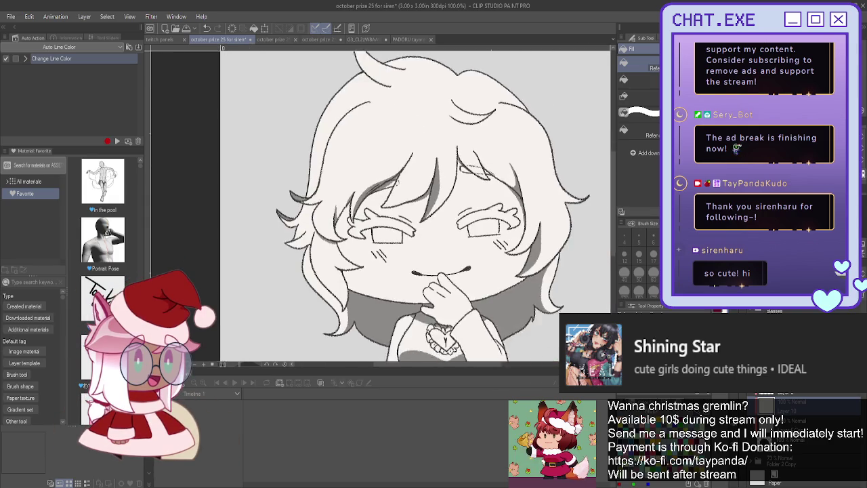
scroll(425, 203, down, 3)
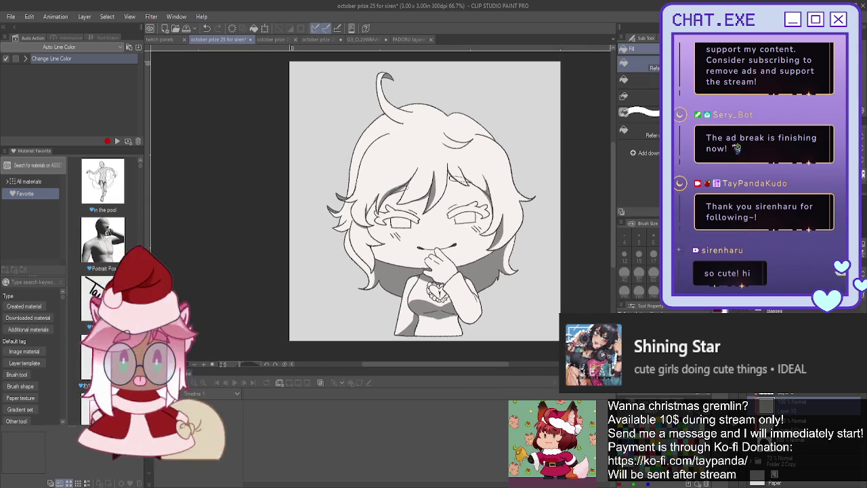
drag(425, 203, 393, 209)
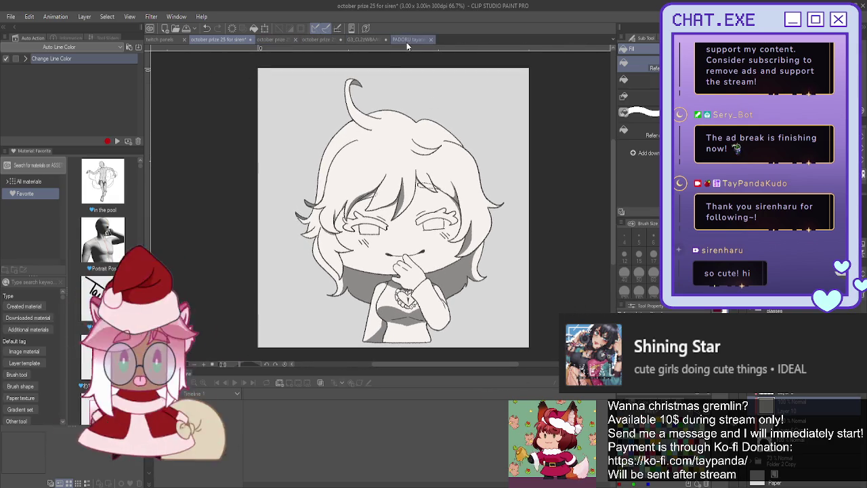
click(357, 40)
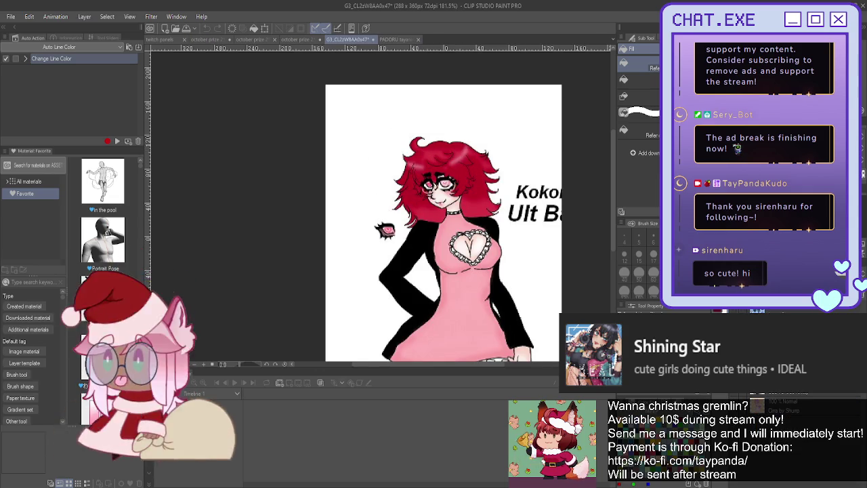
Paint a red swatch at the reference canvas's top-left with the G-pen, then return to the chibi.
key(p)
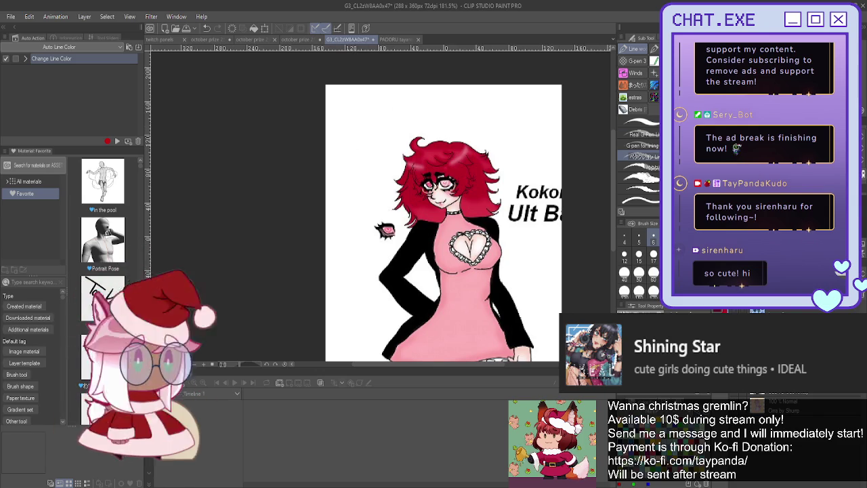
drag(342, 125, 347, 149)
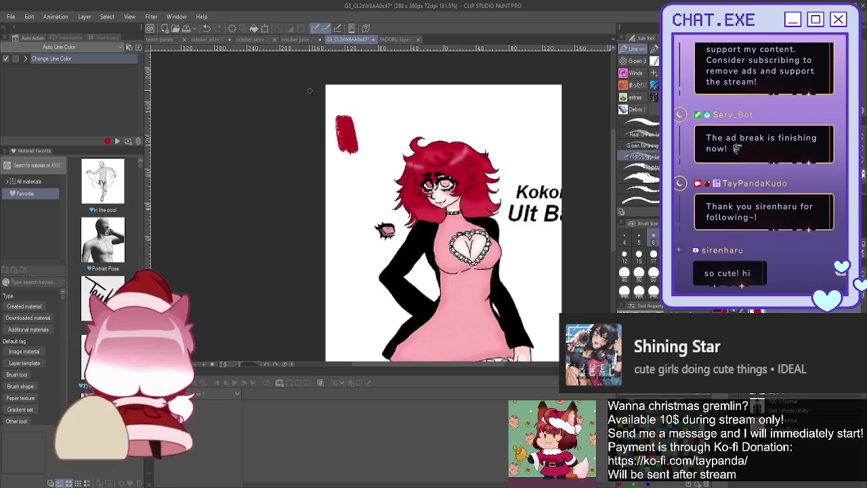
scroll(422, 133, up, 1)
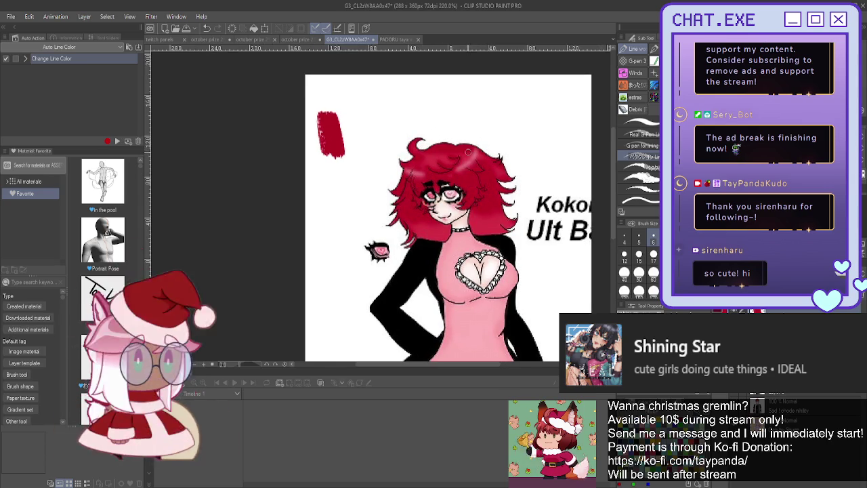
drag(348, 148, 340, 145)
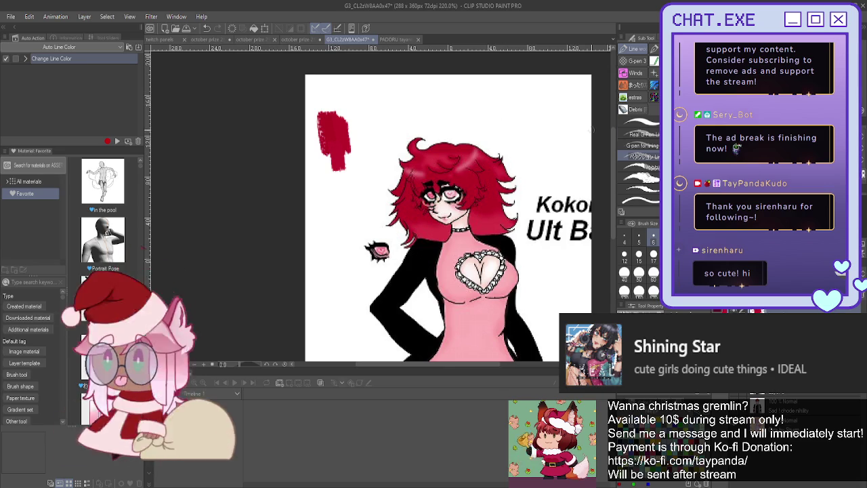
key(j)
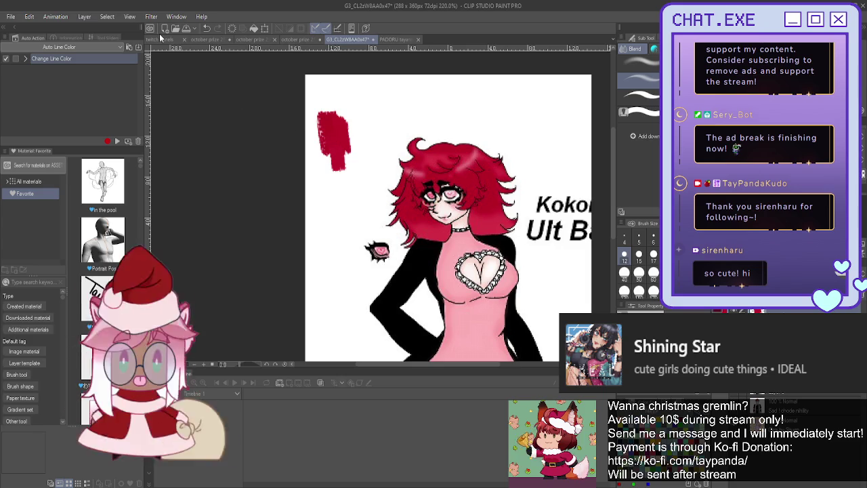
click(213, 39)
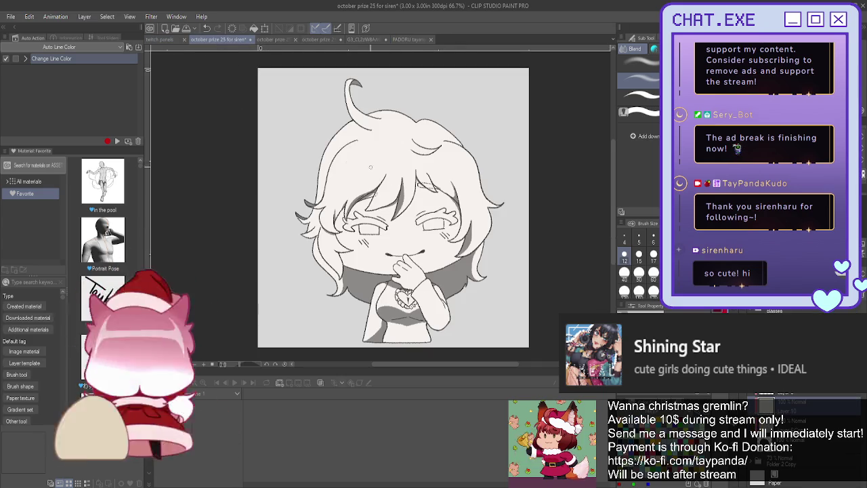
Add a new top layer and pick the line pen sub tool at size 15.
scroll(418, 148, up, 1)
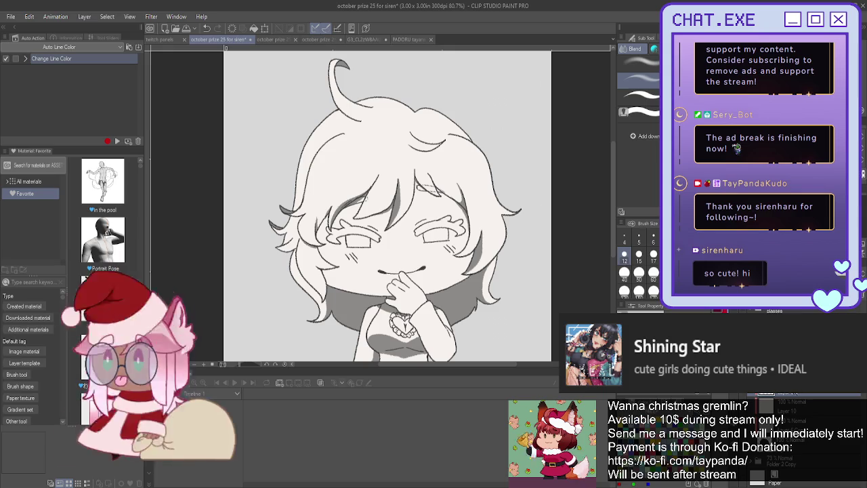
key(ctrl+shift+n)
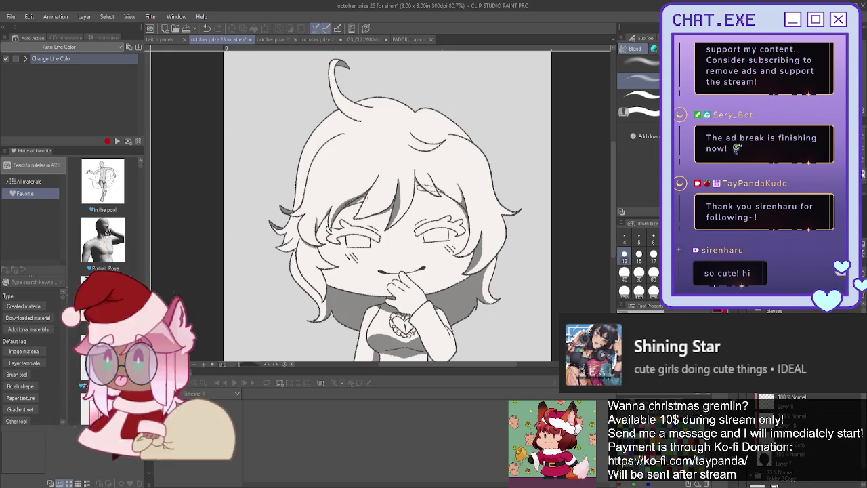
scroll(419, 108, up, 2)
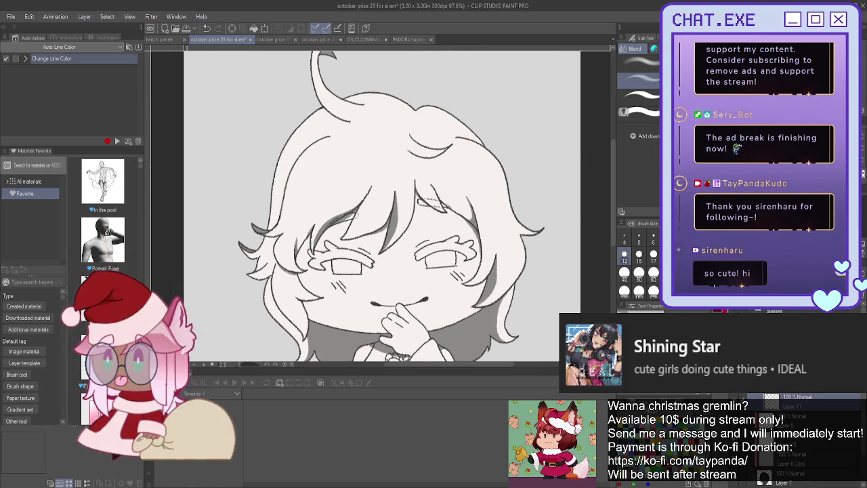
key(p)
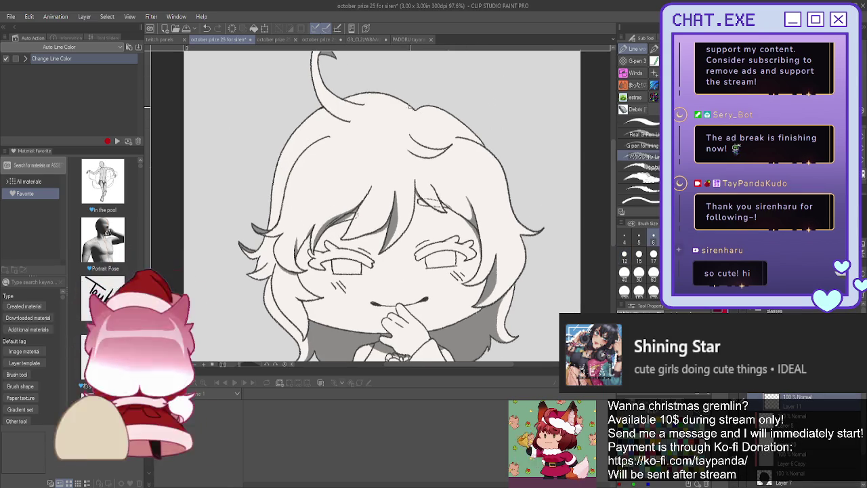
click(643, 124)
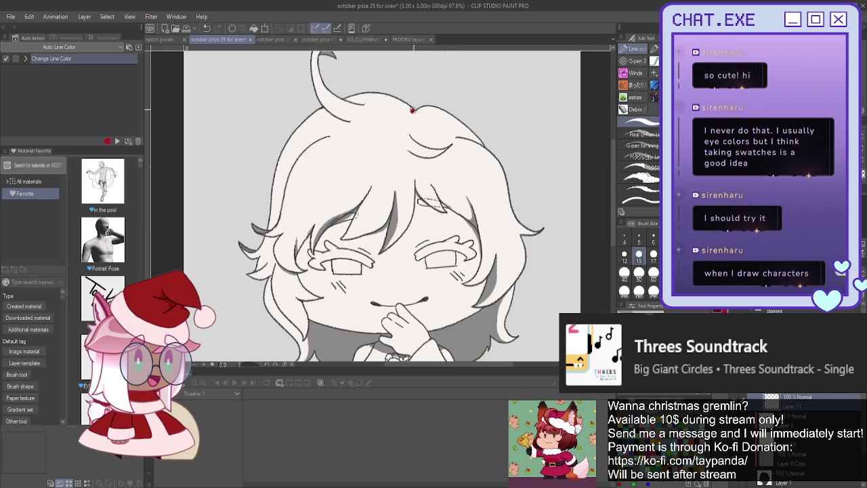
Trace the right-hand hair outline and lower right strand in red, down to the hair tip.
mouse_move(507, 191)
mouse_down()
mouse_move(514, 223)
mouse_move(541, 233)
mouse_move(523, 251)
mouse_up()
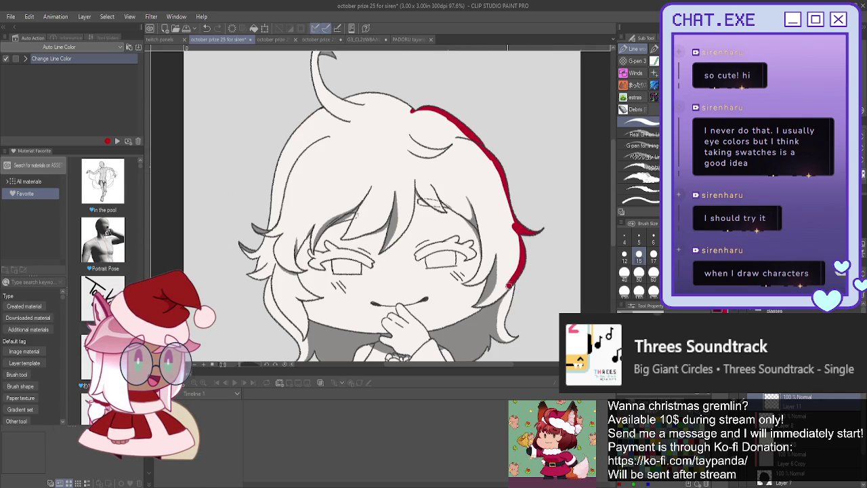
drag(510, 292, 505, 319)
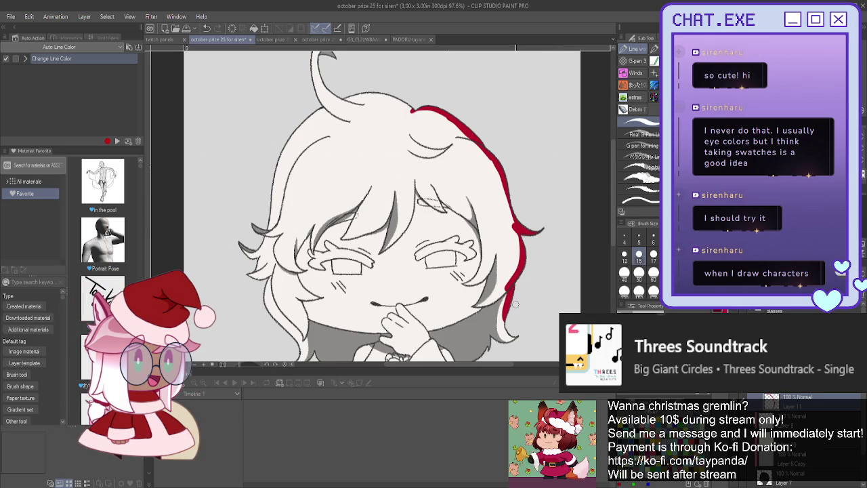
mouse_move(509, 290)
mouse_down()
mouse_move(512, 335)
mouse_move(489, 335)
mouse_move(520, 272)
mouse_move(508, 280)
mouse_up()
scroll(506, 279, up, 1)
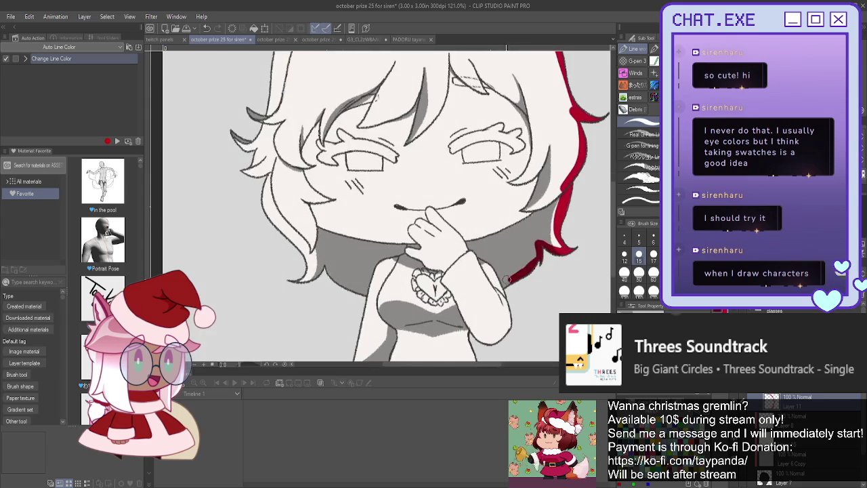
scroll(504, 281, up, 1)
drag(502, 285, 458, 239)
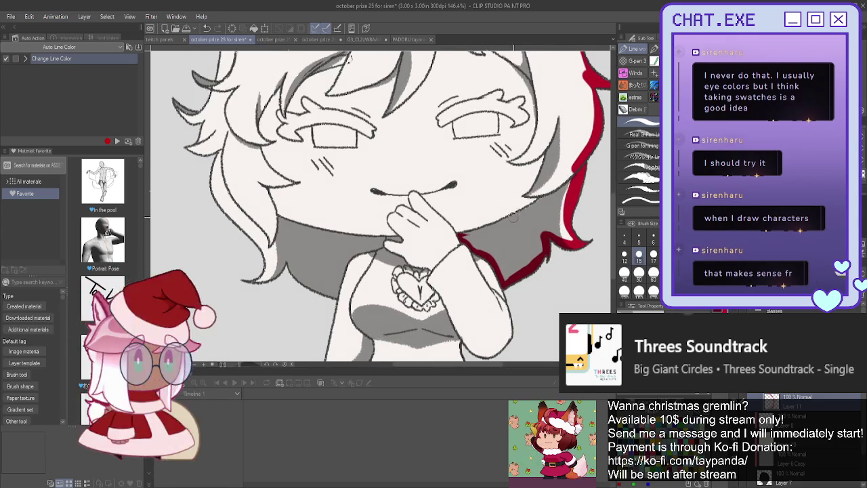
drag(535, 202, 474, 231)
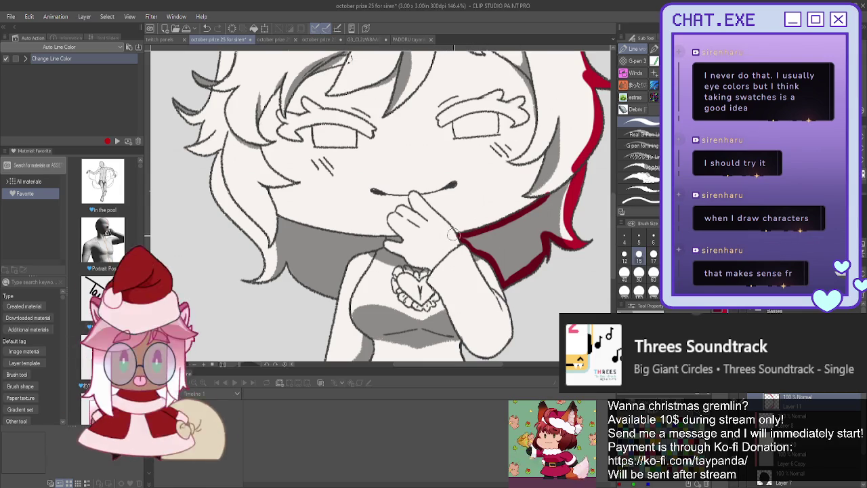
scroll(443, 214, up, 2)
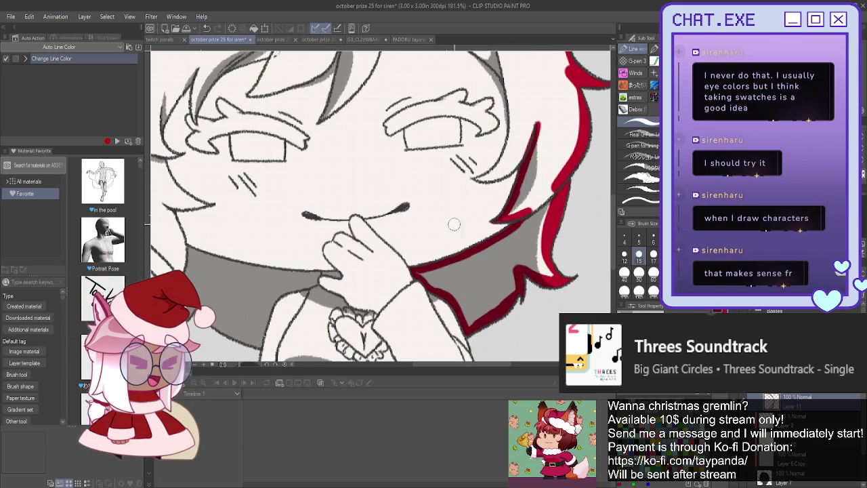
scroll(449, 172, down, 2)
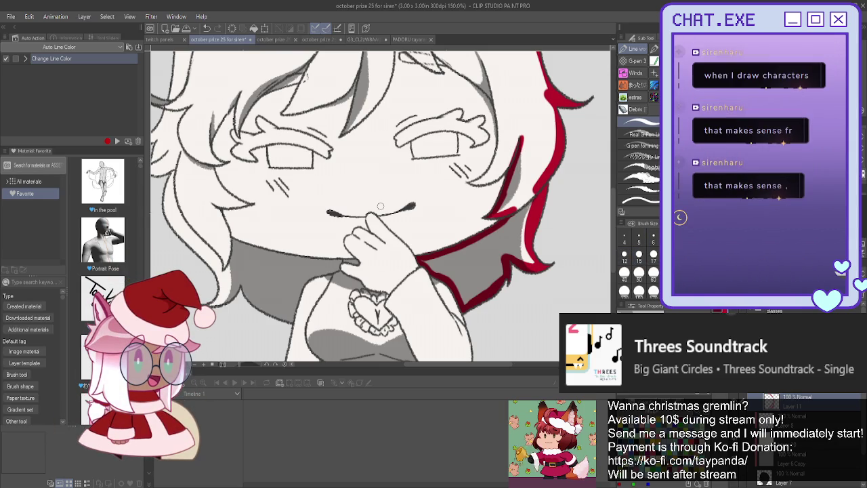
scroll(380, 205, up, 5)
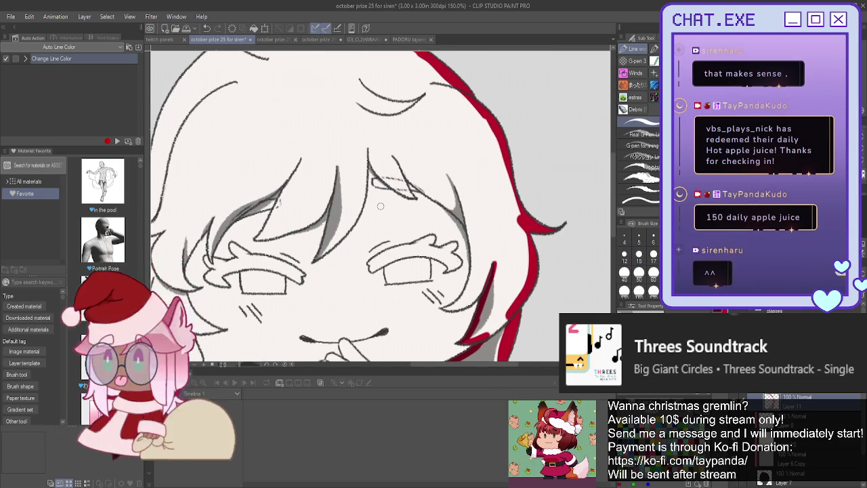
Paint red over the upper right hair edge and three fringe strands above the eyes.
mouse_move(393, 155)
mouse_down()
mouse_move(466, 229)
mouse_move(459, 302)
mouse_move(447, 309)
mouse_up()
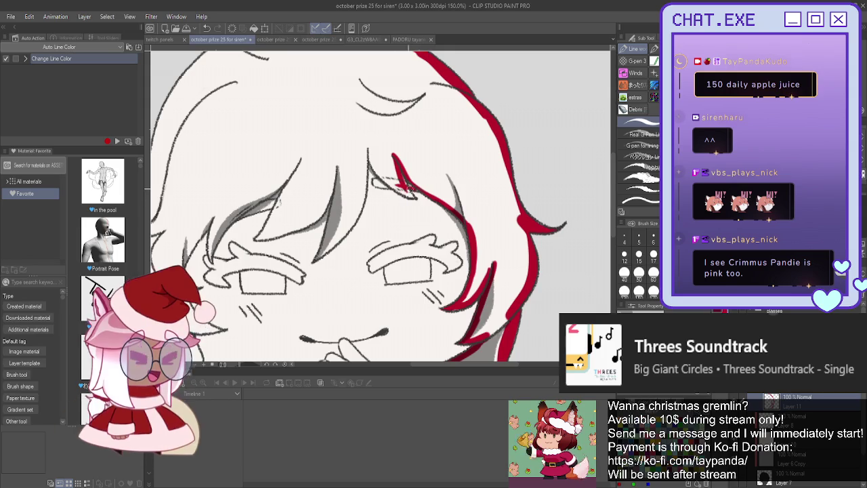
drag(413, 196, 391, 183)
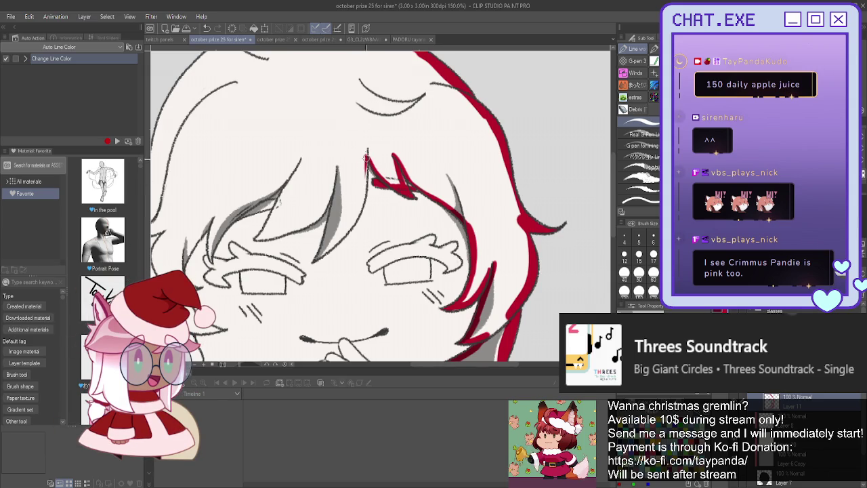
mouse_move(365, 165)
mouse_down()
mouse_move(333, 241)
mouse_move(314, 258)
mouse_up()
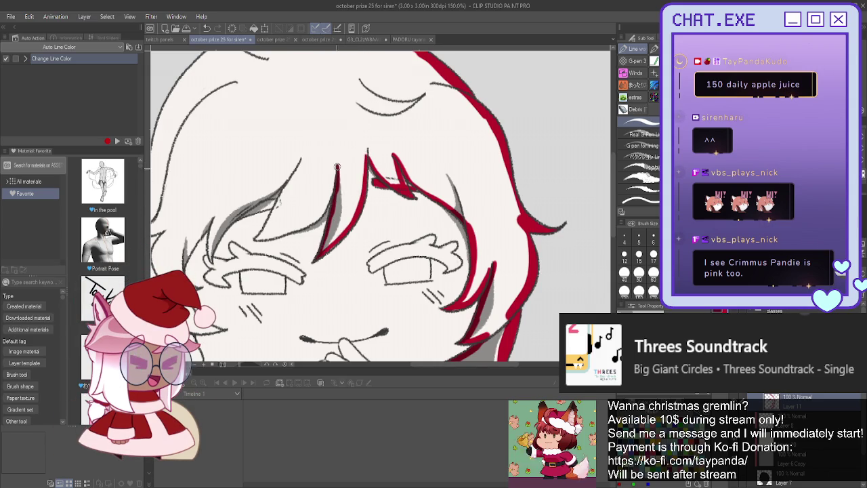
drag(337, 167, 330, 214)
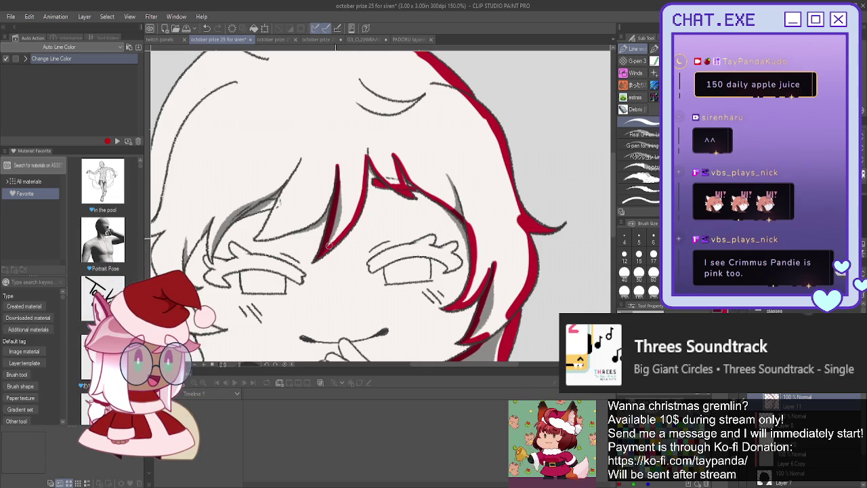
drag(334, 165, 321, 214)
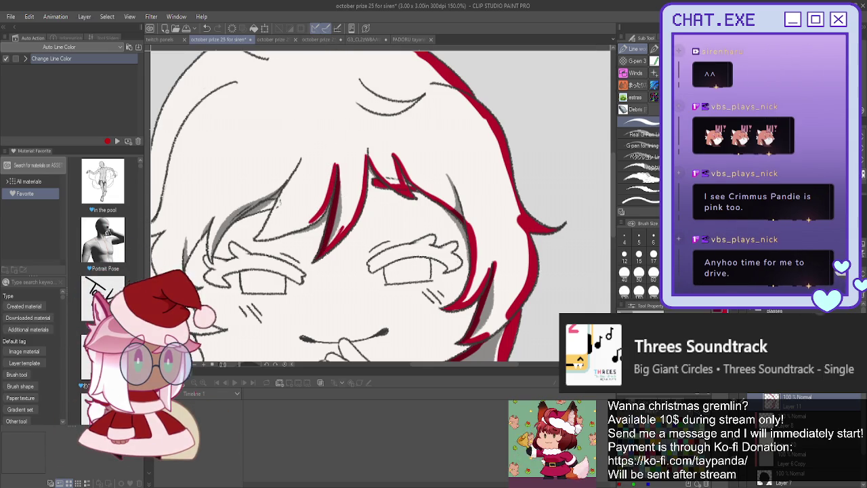
drag(380, 203, 522, 170)
drag(427, 167, 474, 167)
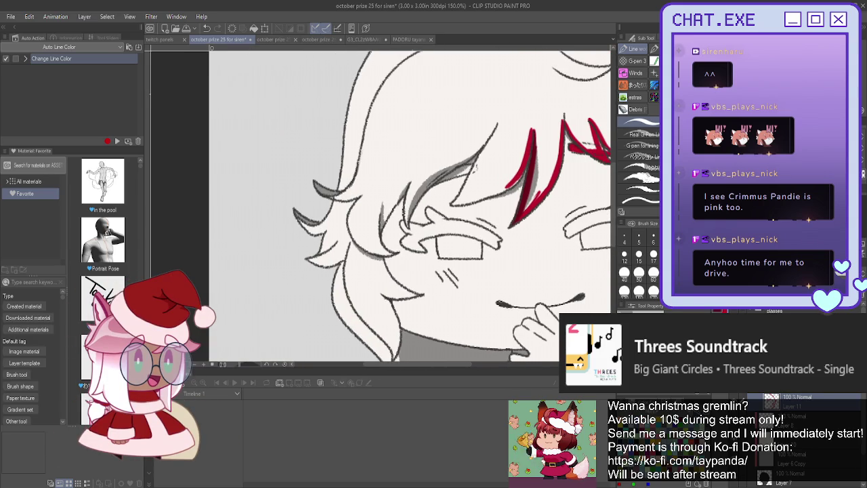
Recolour a strand tip, the left hair strand, the collar line and the neck-side hair edge red.
drag(303, 228, 295, 212)
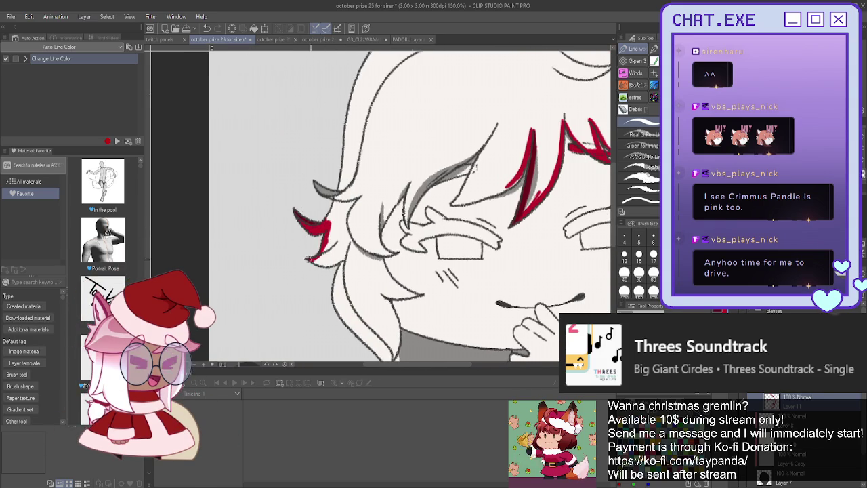
mouse_move(323, 263)
mouse_down()
mouse_move(342, 270)
mouse_move(338, 317)
mouse_up()
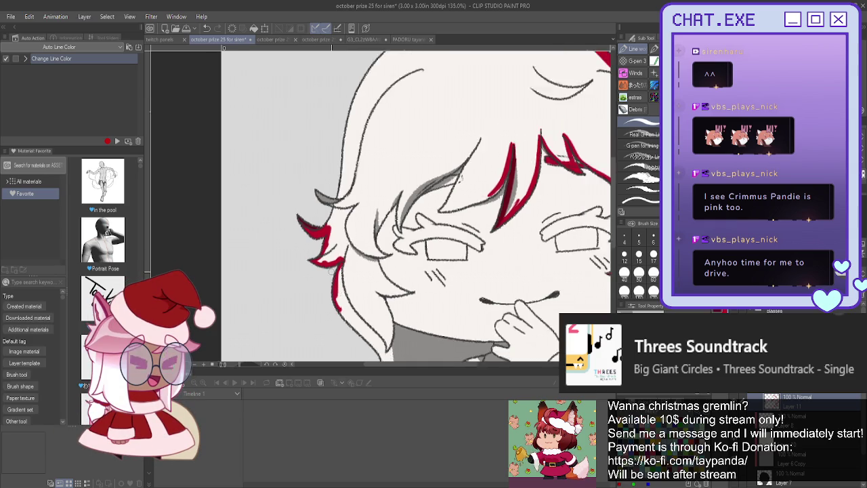
scroll(337, 311, down, 2)
scroll(338, 309, up, 1)
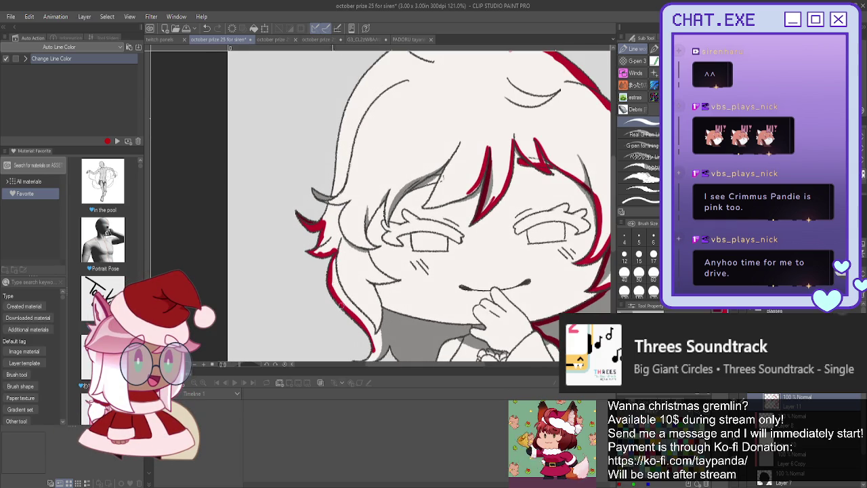
scroll(554, 282, up, 1)
scroll(554, 282, up, 1)
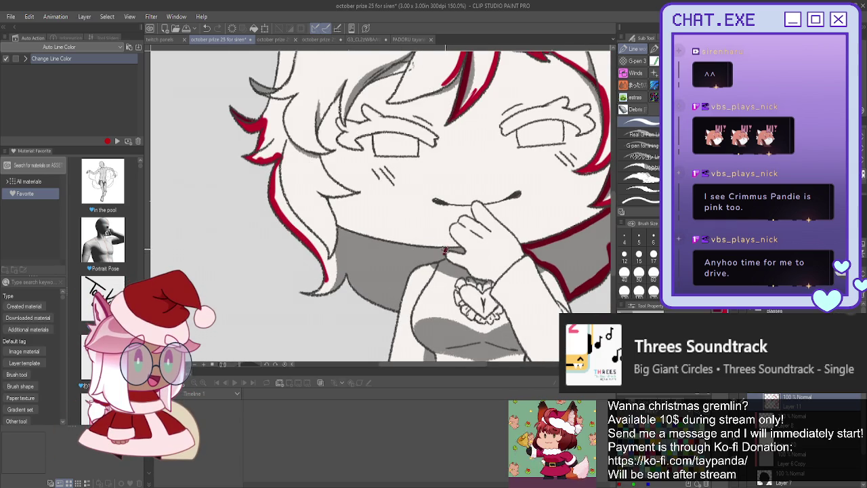
drag(444, 254, 331, 225)
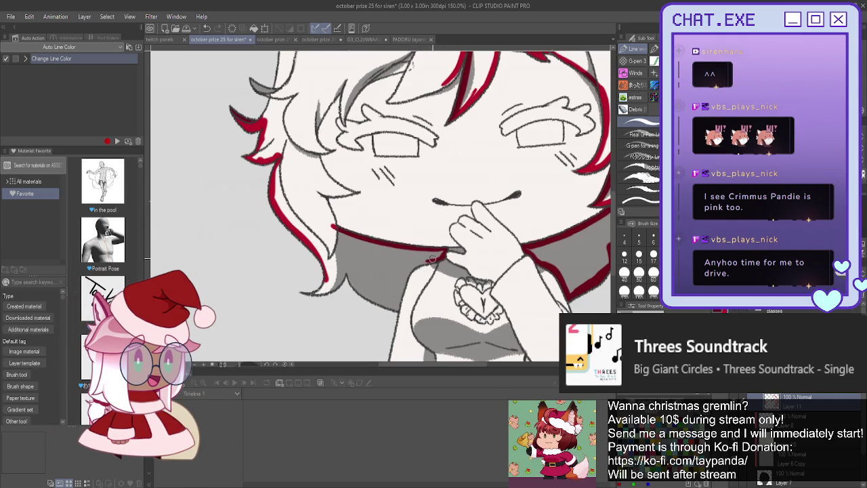
drag(429, 256, 402, 286)
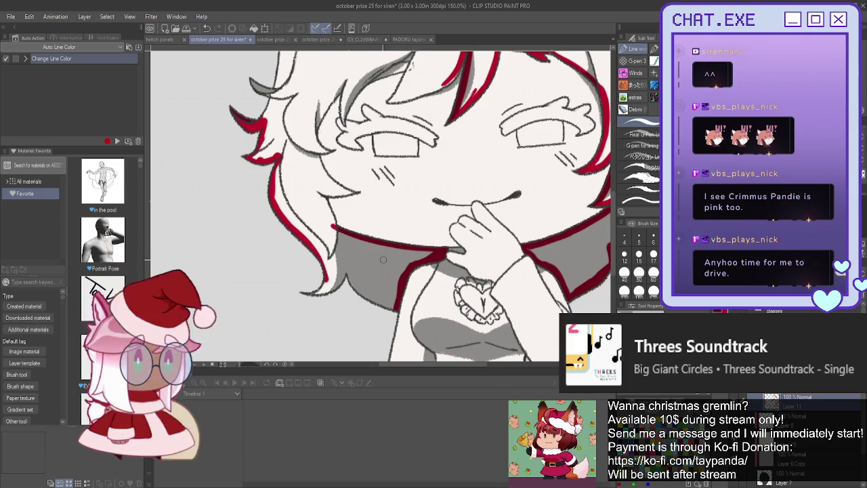
drag(397, 311, 349, 278)
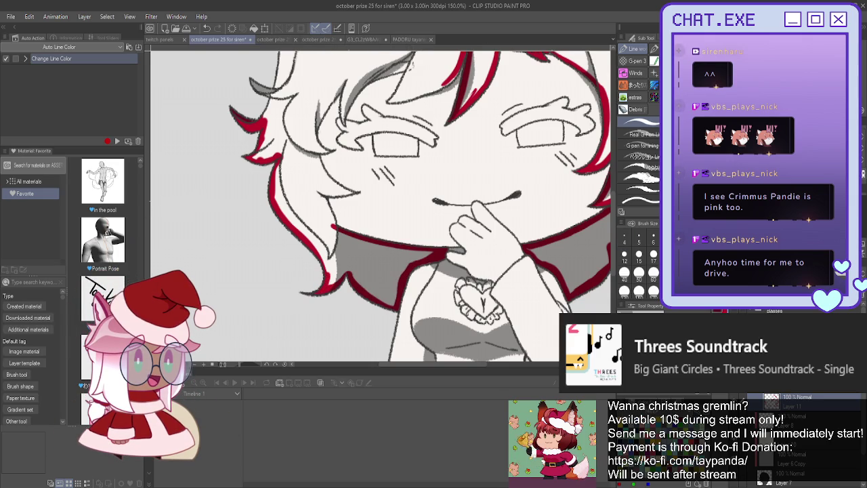
Trace the ahoge, the head's top outline and the left hair outline in red, then view the reference.
mouse_move(322, 154)
mouse_down()
mouse_move(434, 289)
mouse_move(403, 294)
mouse_up()
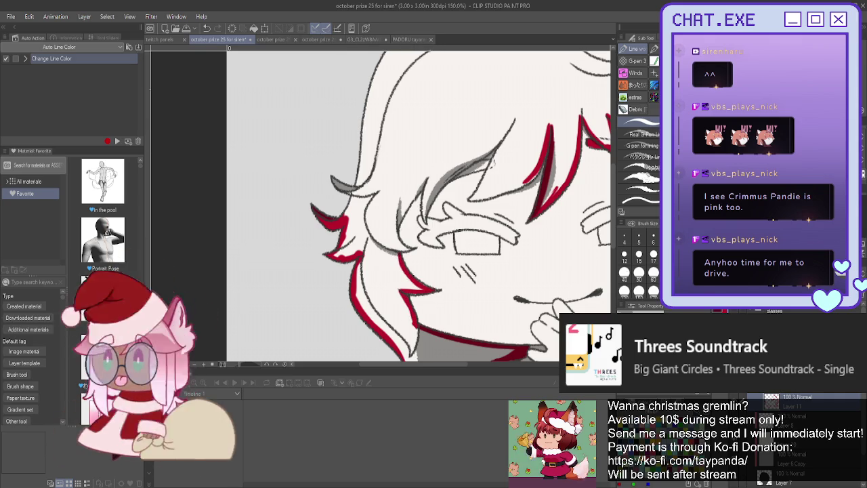
drag(406, 169, 420, 285)
scroll(400, 132, down, 2)
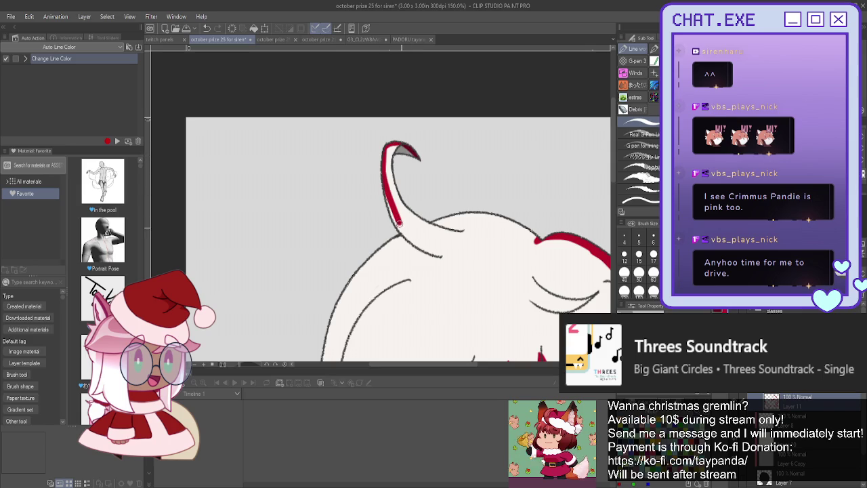
drag(389, 241, 344, 290)
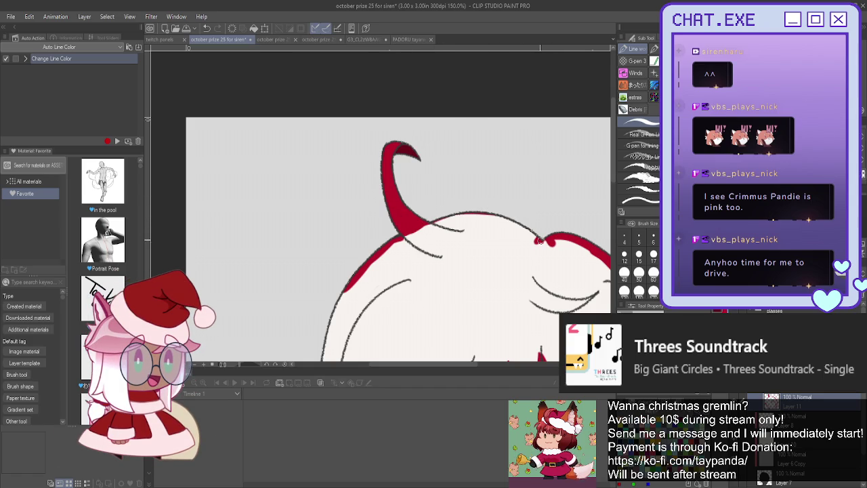
drag(540, 240, 450, 216)
scroll(428, 227, down, 2)
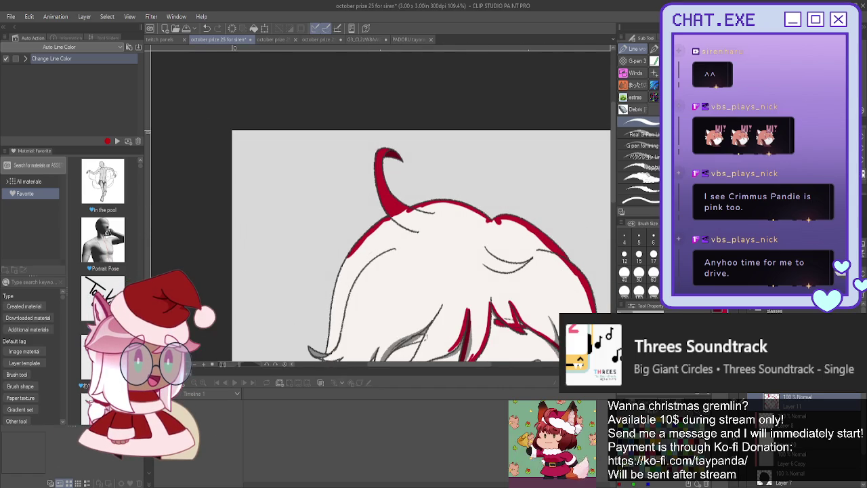
scroll(445, 209, down, 3)
drag(445, 208, 475, 218)
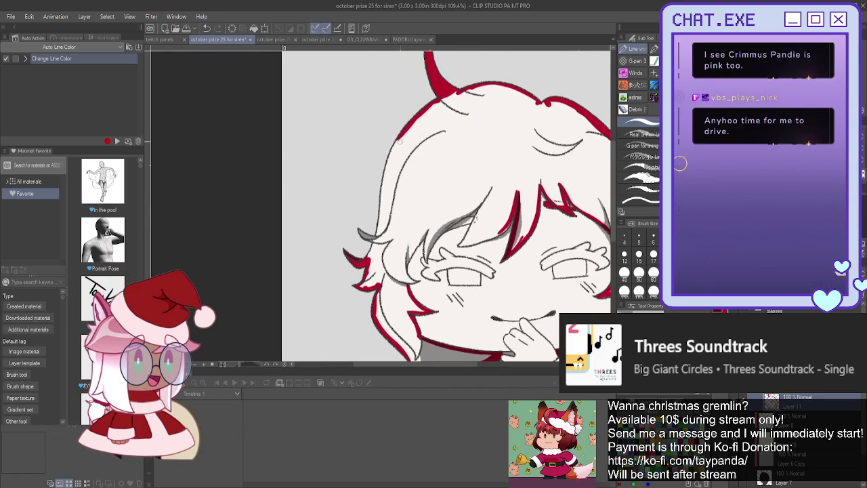
drag(400, 137, 383, 175)
drag(378, 212, 391, 155)
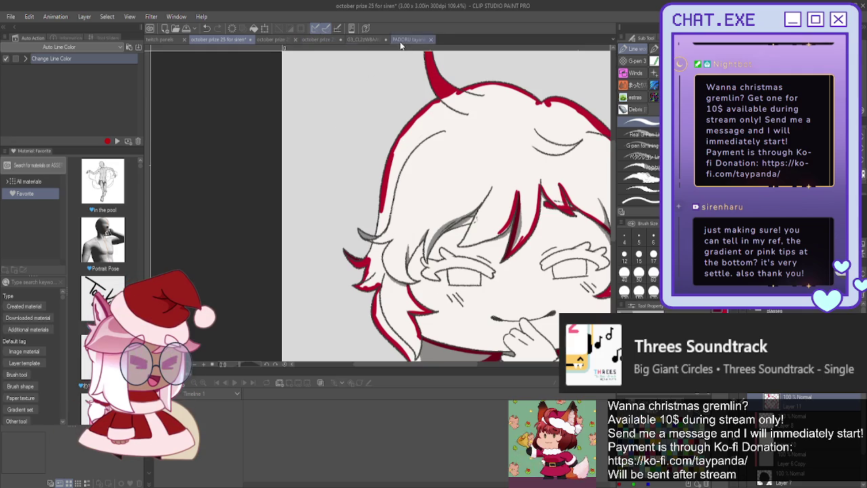
click(361, 40)
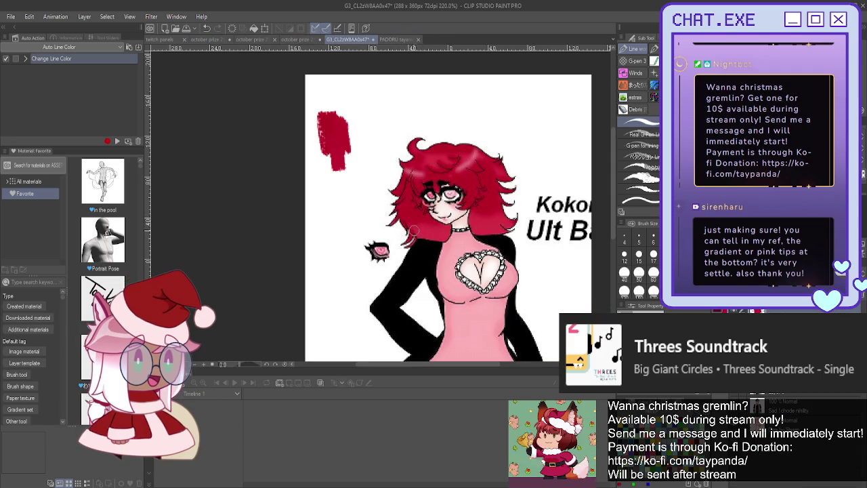
Handwrite 'Pink Gradient?' in red beside the reference character, undoing stray strokes, then return to the chibi.
click(209, 40)
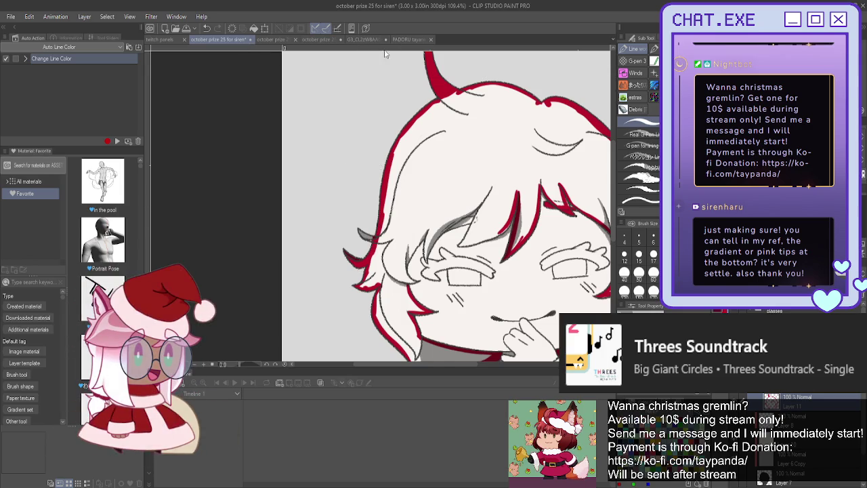
click(358, 41)
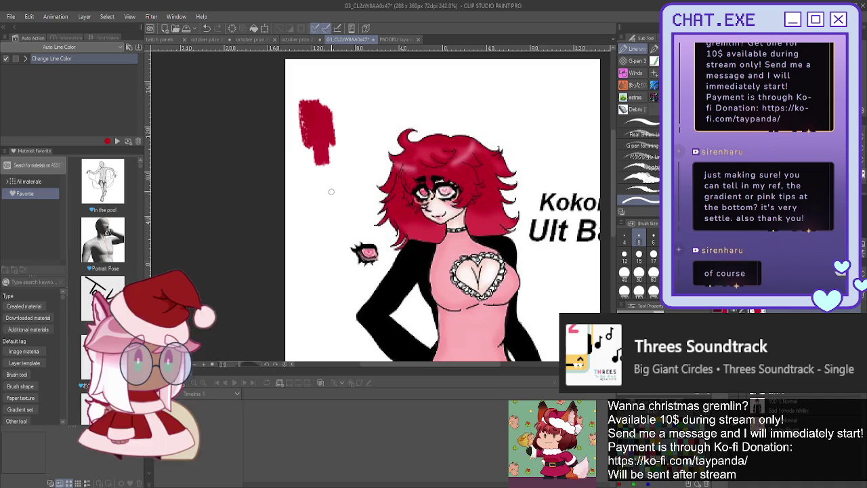
mouse_move(325, 184)
mouse_down()
mouse_move(361, 216)
mouse_move(302, 201)
mouse_move(329, 239)
mouse_move(318, 228)
mouse_move(362, 253)
mouse_move(384, 225)
mouse_up()
key(ctrl+z)
key(ctrl+z)
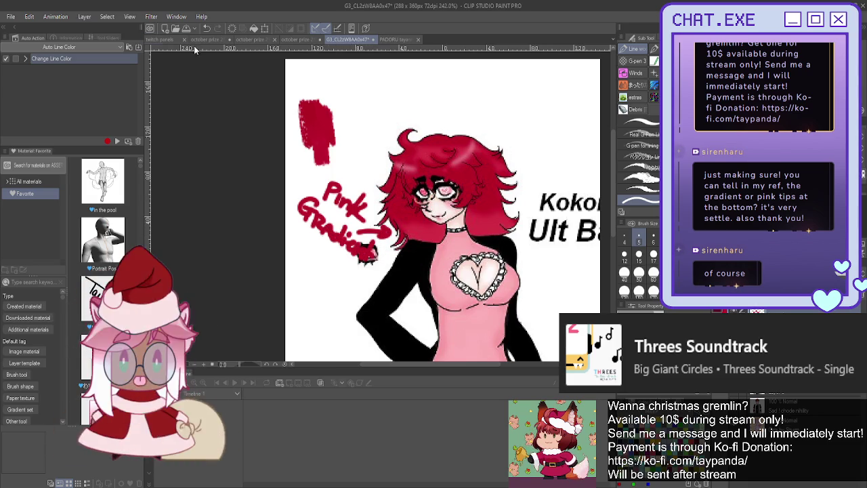
click(210, 40)
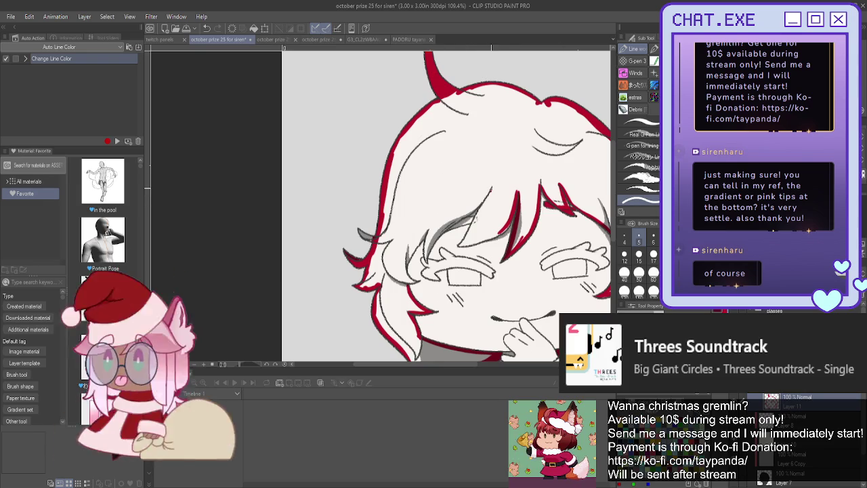
Choose a different pen for line recolouring and adjust the canvas view.
click(640, 122)
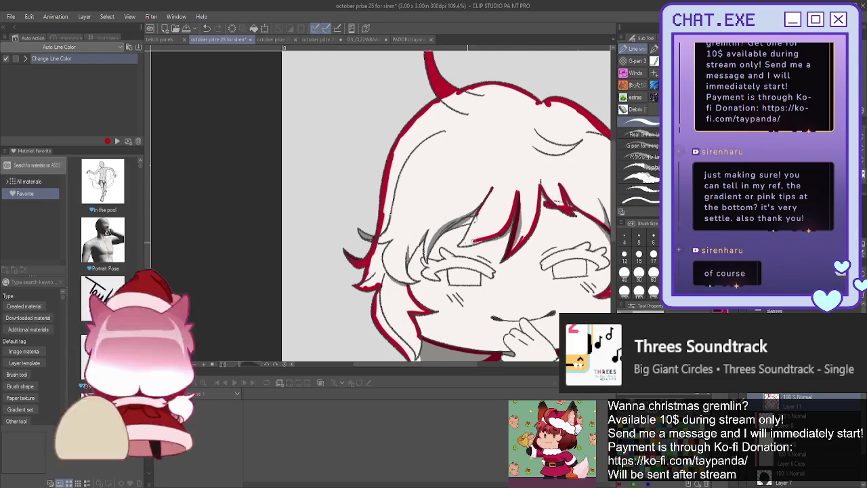
scroll(484, 248, down, 1)
scroll(483, 248, up, 2)
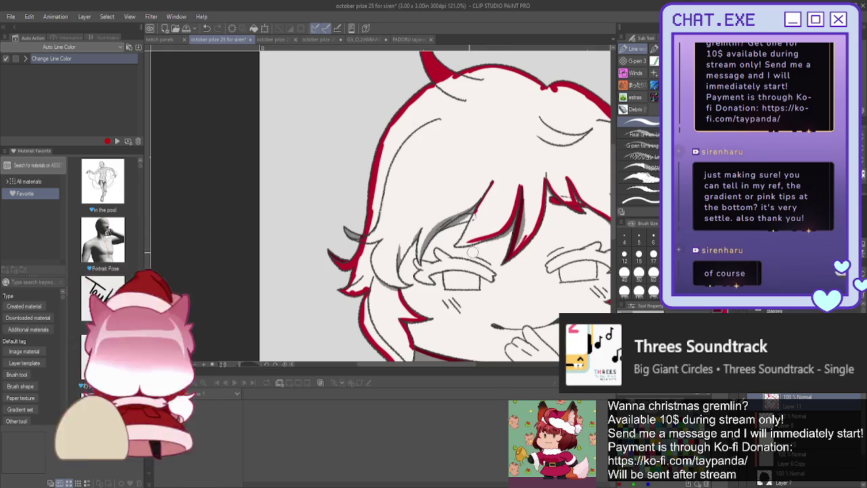
drag(485, 237, 453, 246)
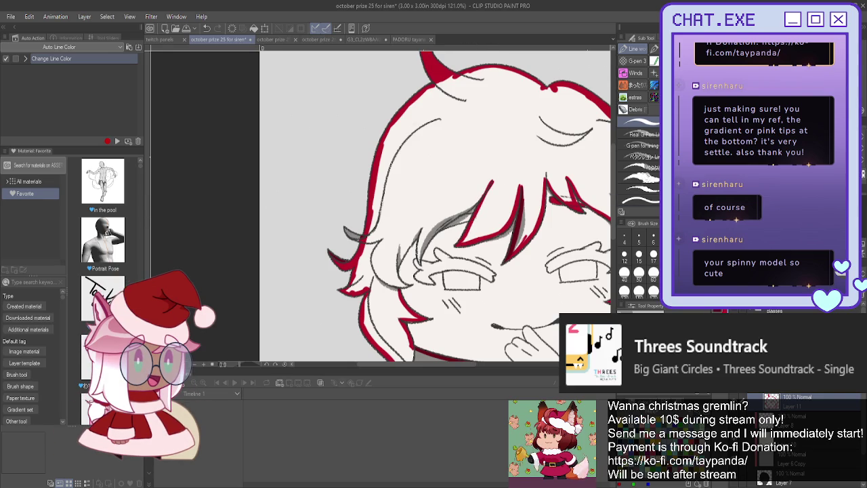
key(h)
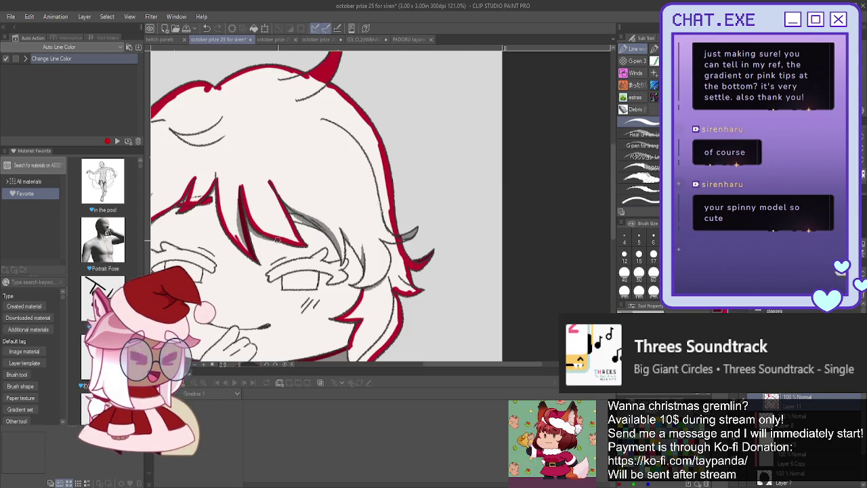
scroll(300, 239, up, 2)
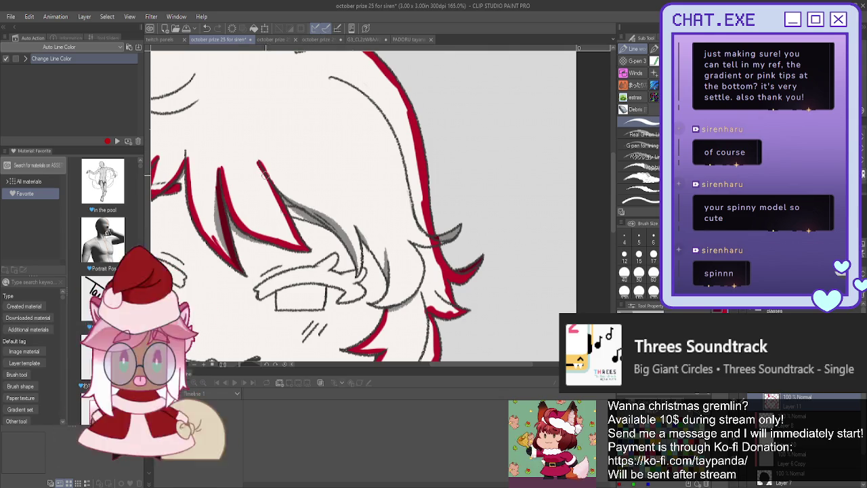
Trace the remaining grey hair strands red, including the one by the cheek, then zoom out.
mouse_move(288, 198)
mouse_down()
mouse_move(315, 216)
mouse_move(358, 273)
mouse_move(353, 233)
mouse_move(357, 261)
mouse_up()
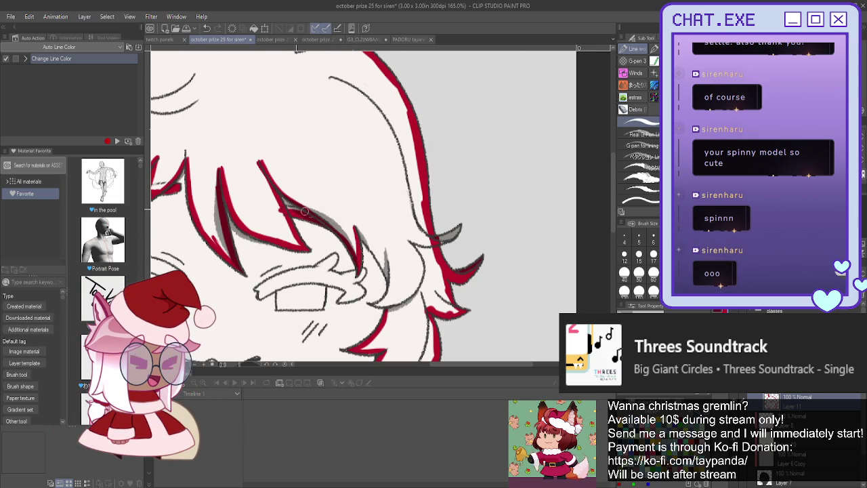
drag(459, 224, 433, 241)
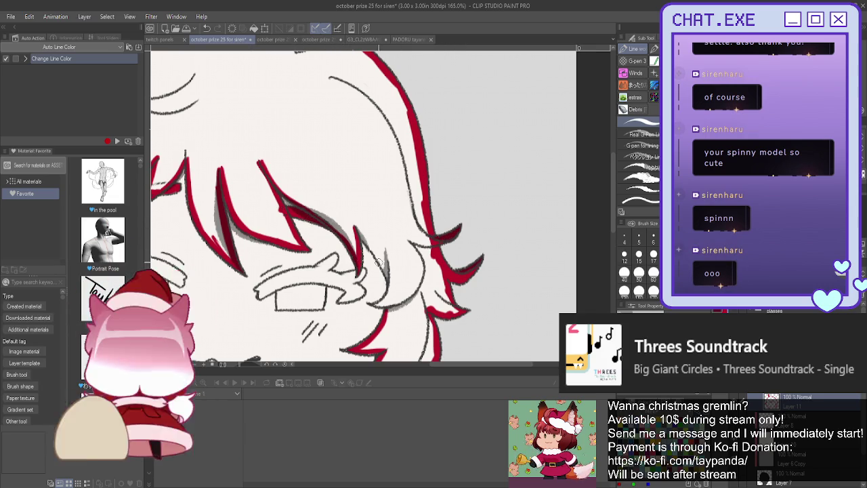
drag(353, 226, 386, 291)
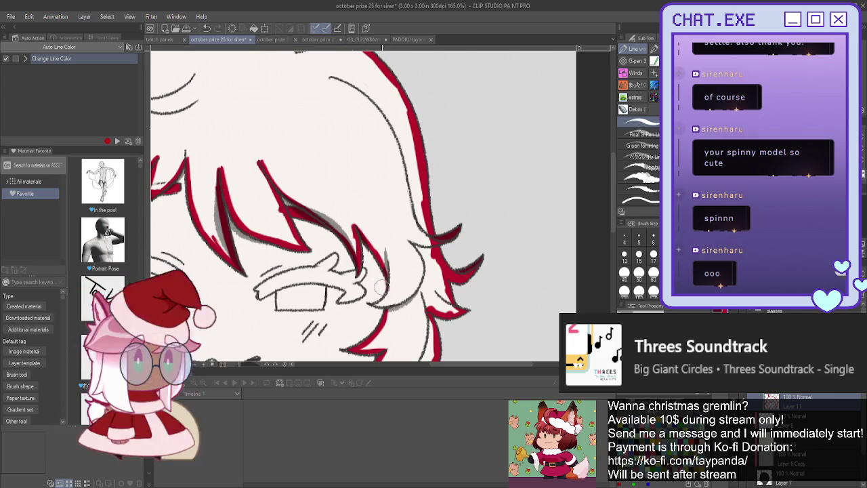
scroll(366, 251, down, 2)
scroll(370, 274, up, 2)
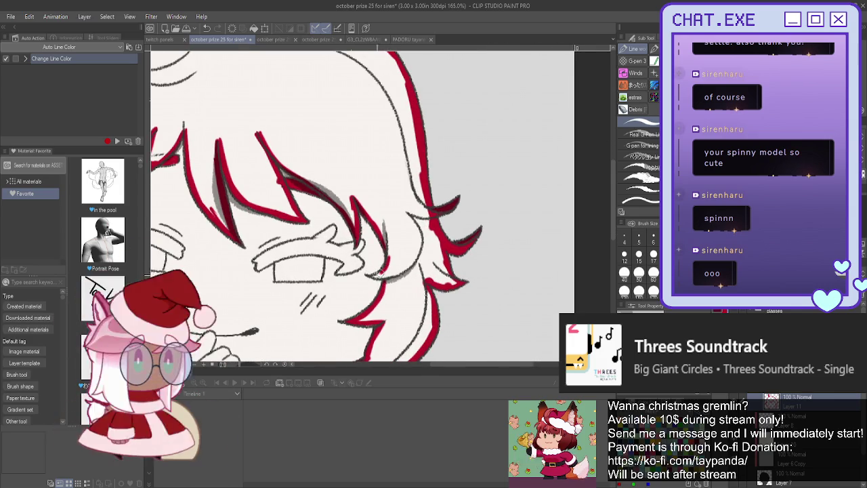
drag(383, 275, 381, 237)
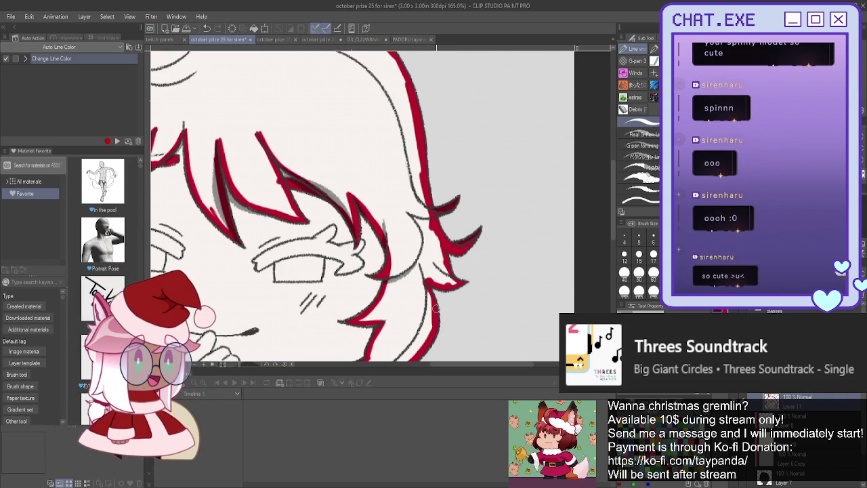
scroll(402, 275, down, 3)
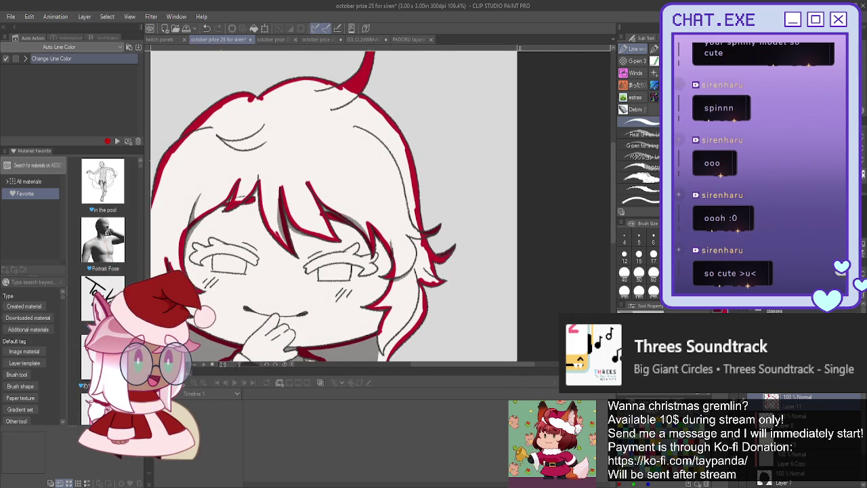
drag(271, 270, 386, 210)
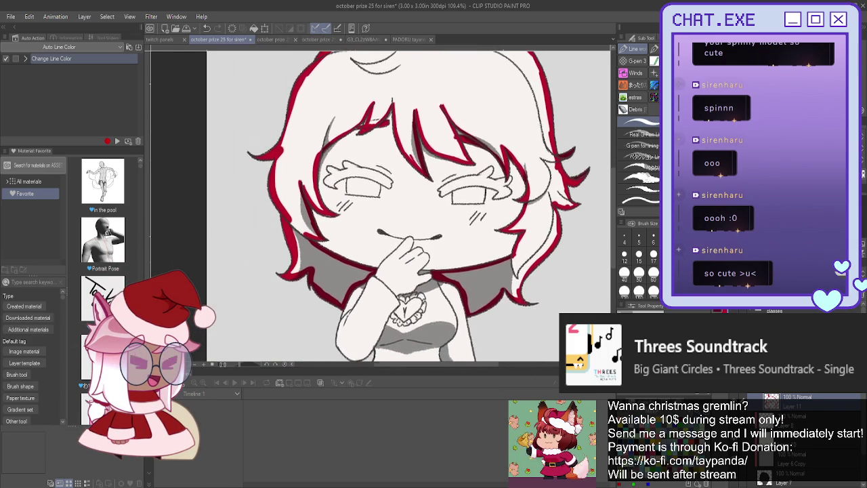
scroll(426, 210, down, 3)
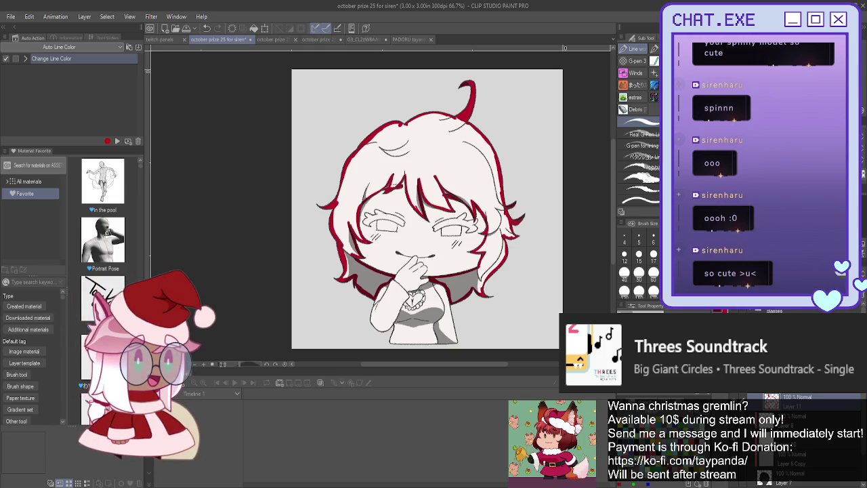
Flood-fill the whole hair area flat deep red and recentre the drawing.
key(g)
click(407, 147)
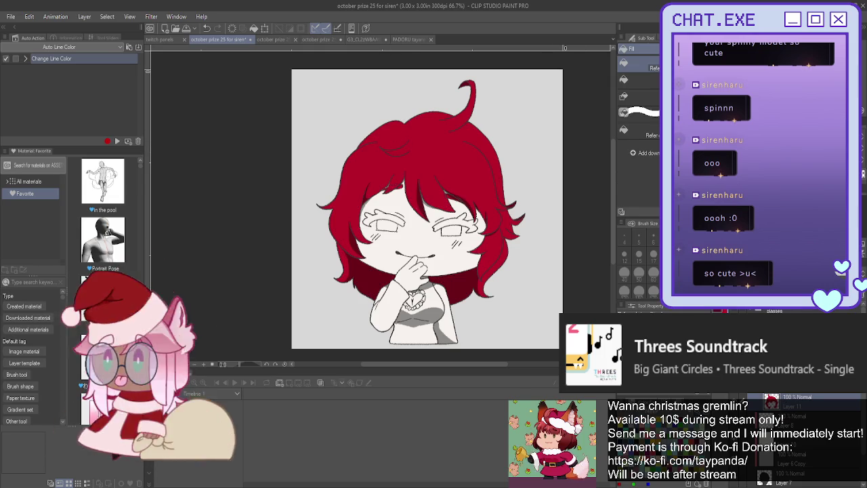
scroll(380, 209, right, 3)
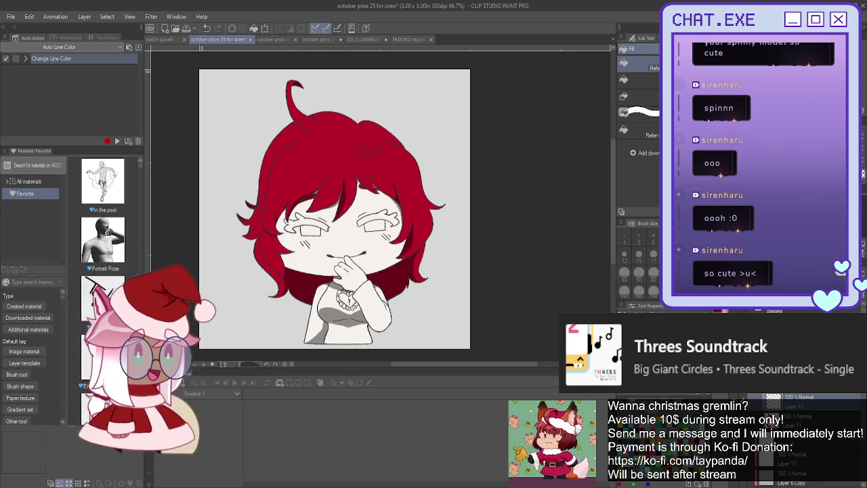
key(b)
drag(335, 208, 417, 191)
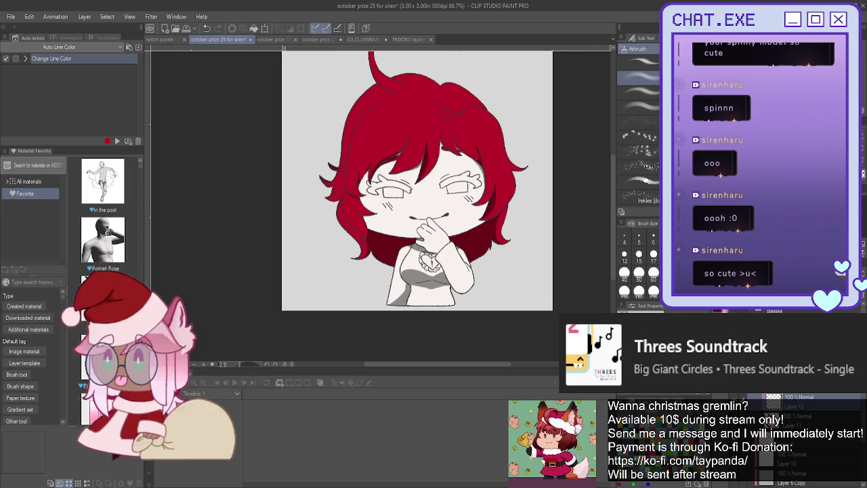
Airbrush lighter pink over the lower hair on both sides for a red-to-pink fade.
mouse_move(478, 269)
mouse_down()
mouse_move(332, 255)
mouse_move(535, 248)
mouse_move(348, 252)
mouse_move(548, 226)
mouse_move(284, 203)
mouse_move(501, 224)
mouse_move(317, 203)
mouse_up()
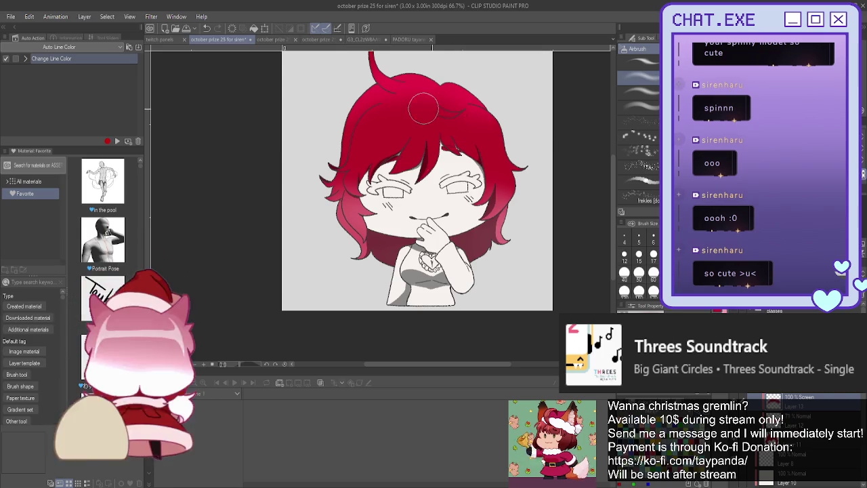
drag(379, 59, 426, 157)
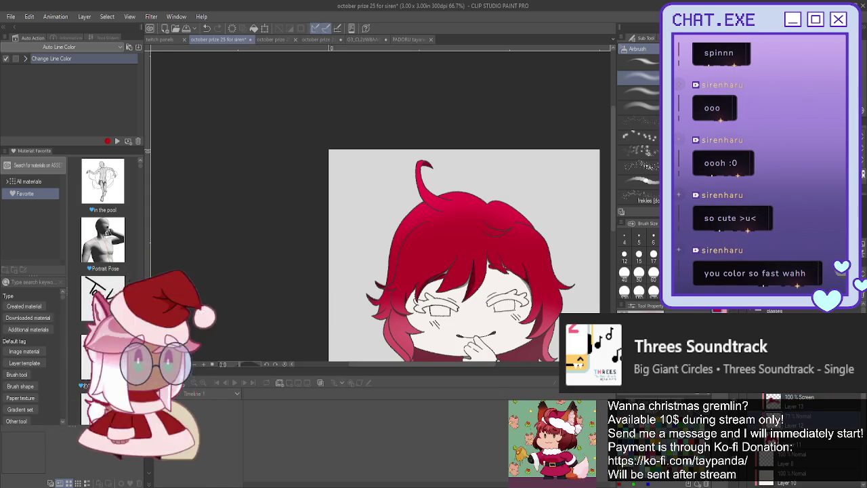
scroll(459, 258, down, 3)
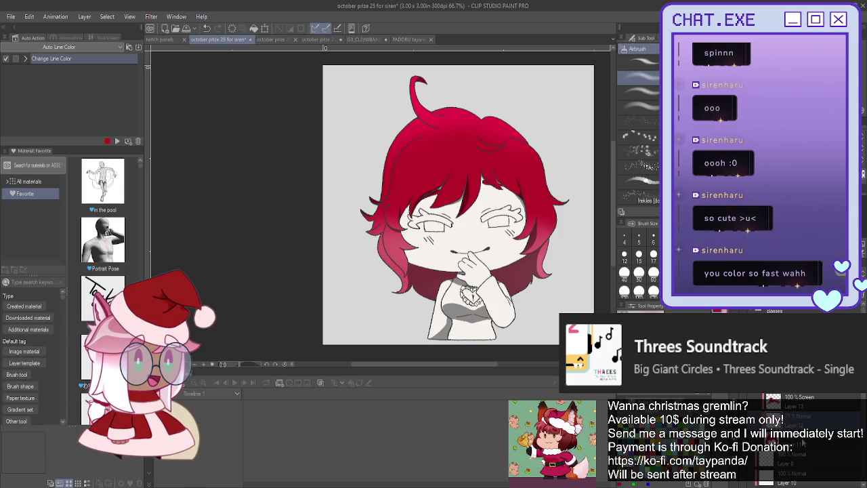
Paint a dark red shadow beside the chibi's arm with the pen.
key(p)
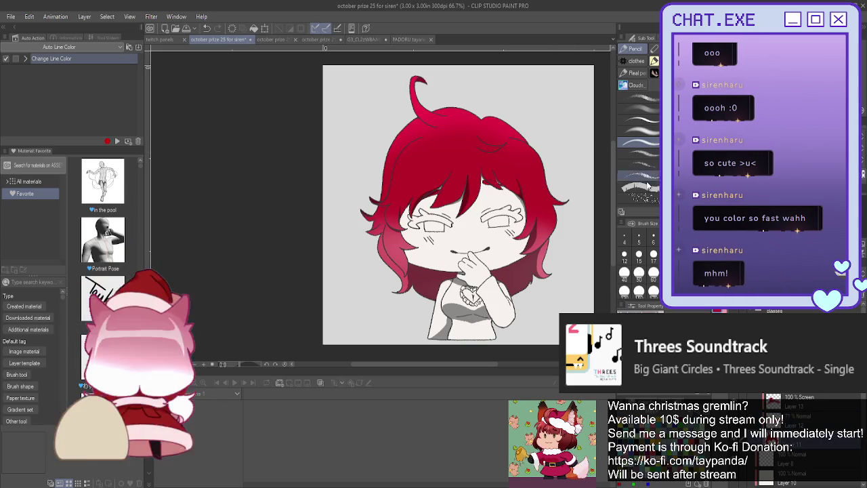
scroll(501, 189, up, 5)
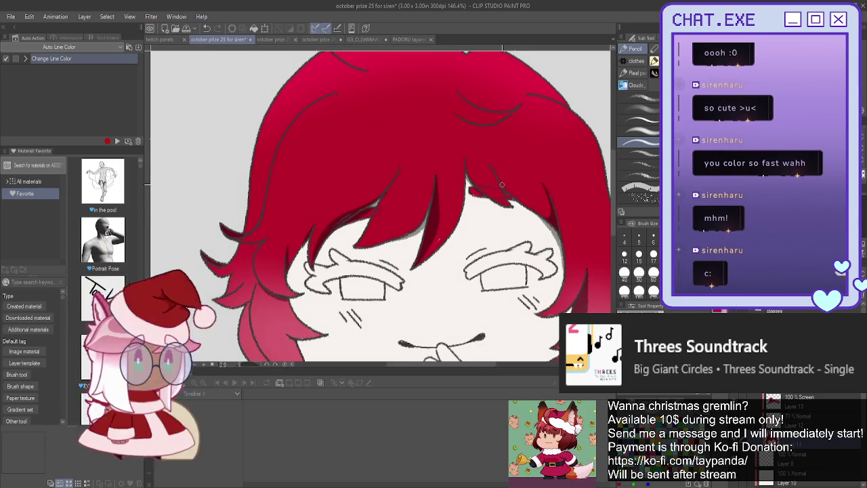
scroll(502, 185, down, 3)
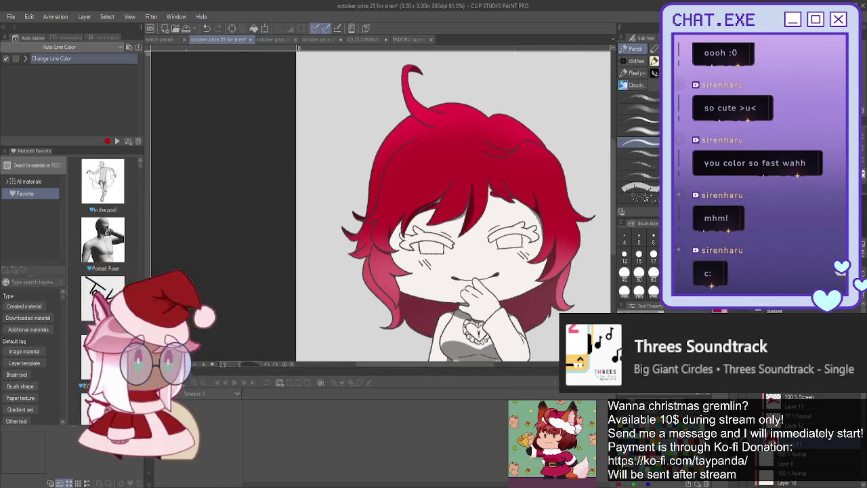
drag(502, 184, 451, 173)
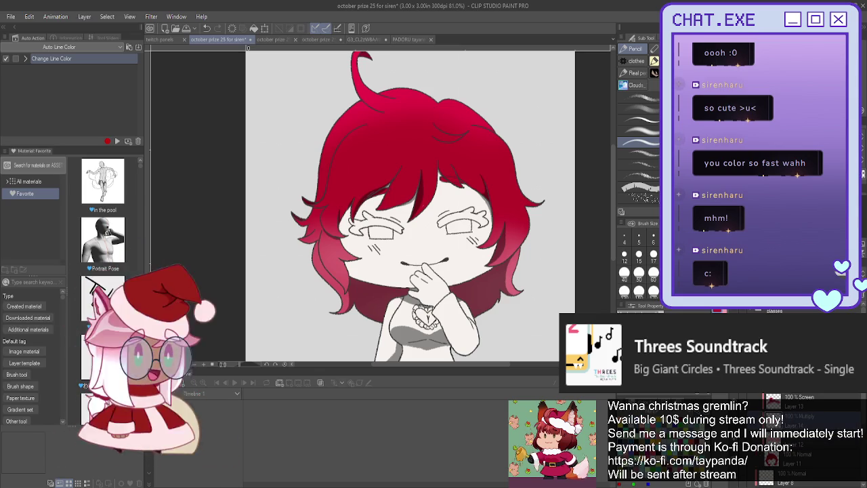
key(p)
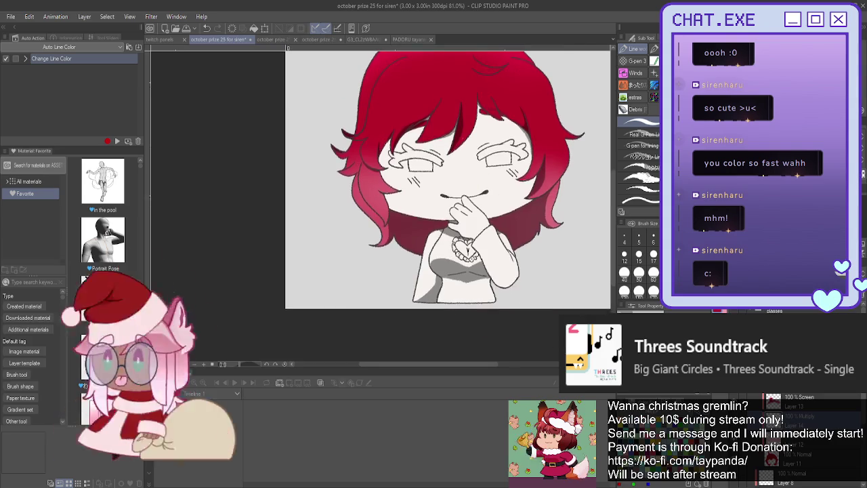
scroll(506, 231, up, 1)
scroll(506, 231, up, 1)
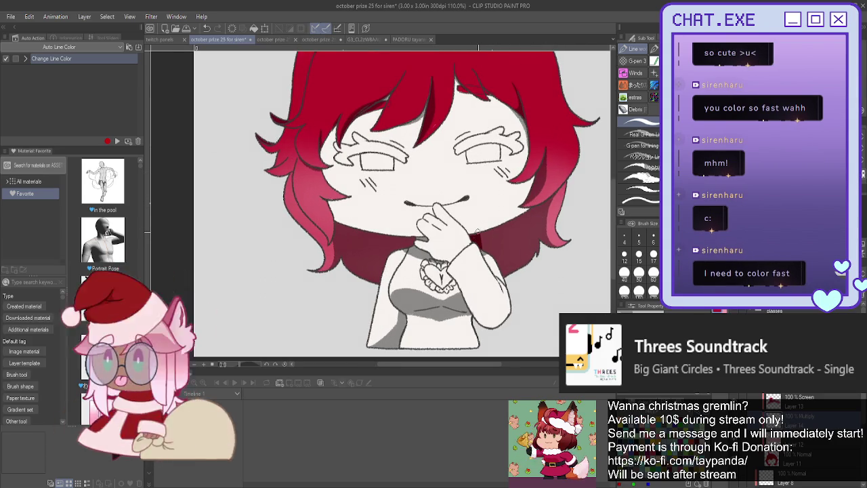
drag(478, 235, 497, 266)
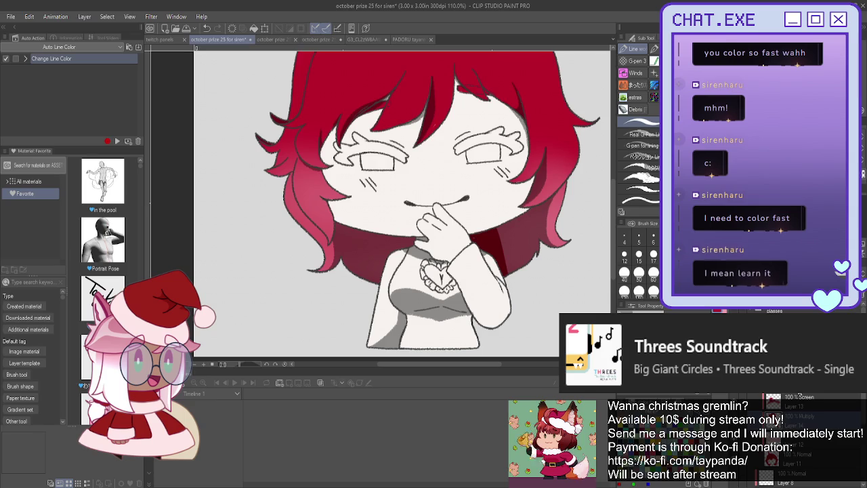
On the Multiply layer, darken the shadow along the hair's right edge.
click(789, 460)
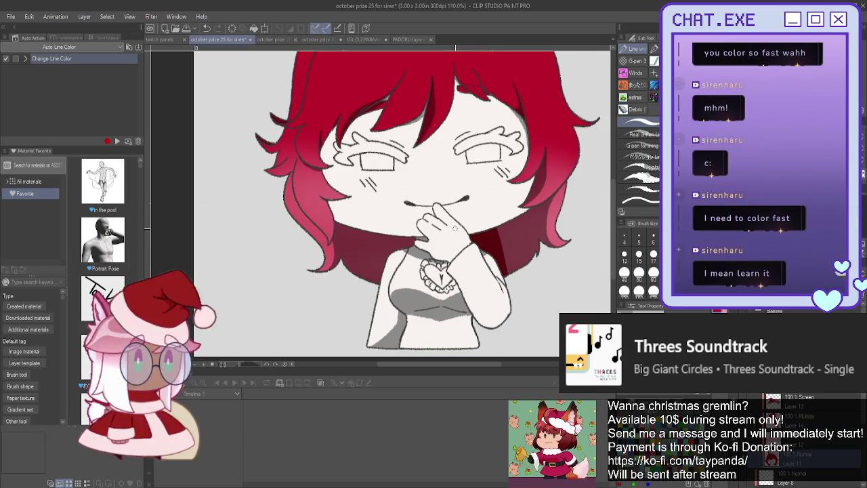
click(796, 420)
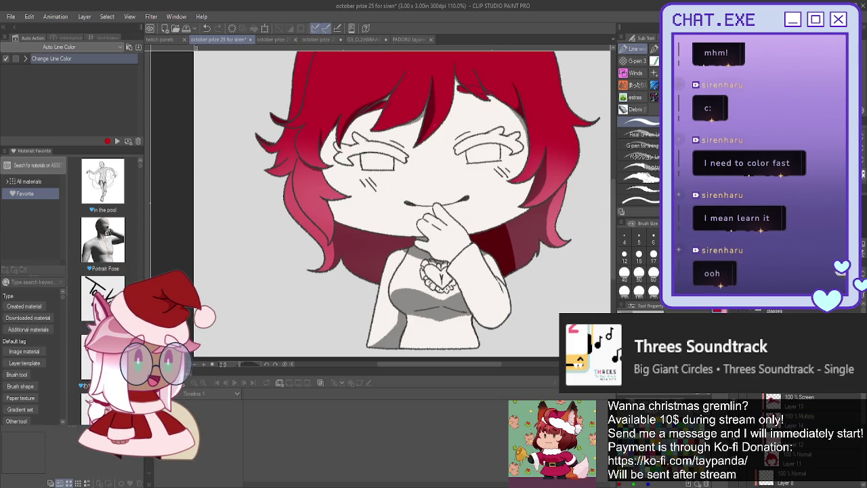
key(ctrl+z)
key(ctrl+y)
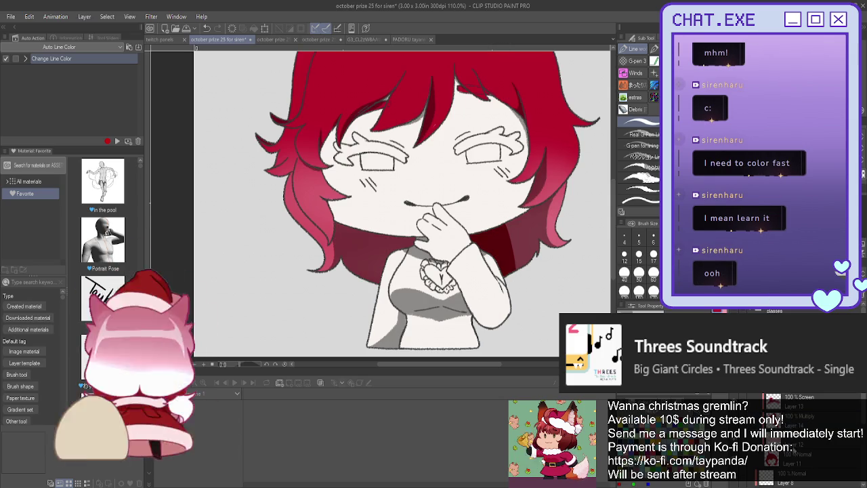
mouse_move(513, 231)
mouse_down()
mouse_move(508, 257)
mouse_move(525, 201)
mouse_up()
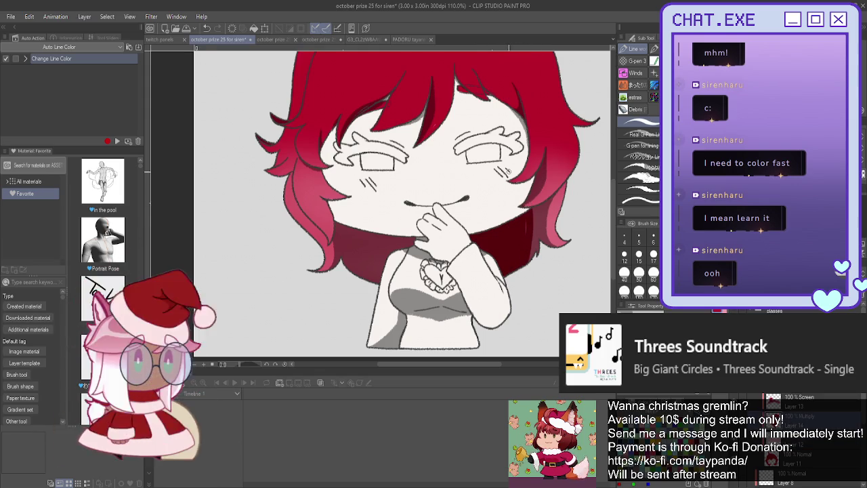
scroll(528, 223, up, 2)
key(ctrl+z)
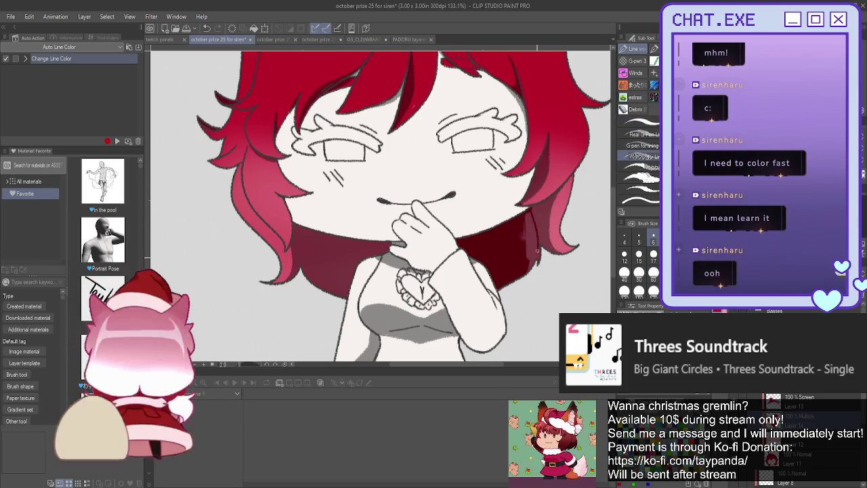
drag(529, 215, 527, 259)
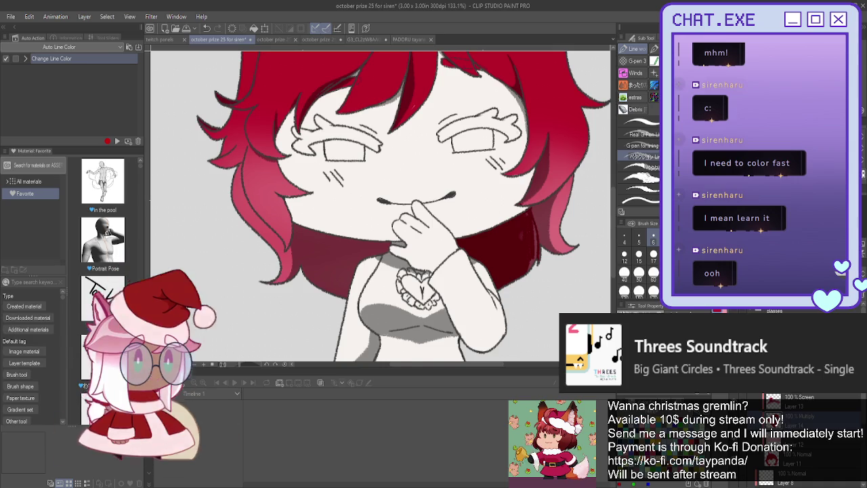
With the pencil, fill dark red under the chin and extend it left under the hair.
key(p)
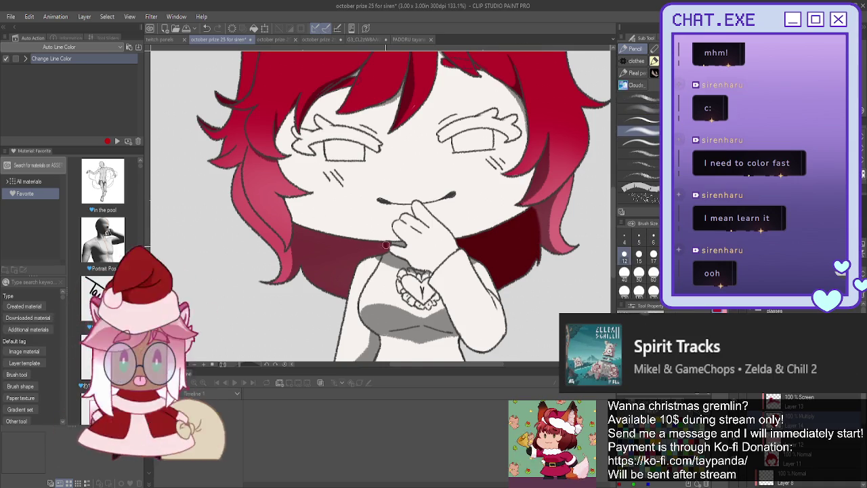
mouse_move(385, 254)
mouse_down()
mouse_move(360, 231)
mouse_move(346, 292)
mouse_up()
mouse_move(350, 237)
mouse_down()
mouse_move(339, 295)
mouse_move(318, 234)
mouse_up()
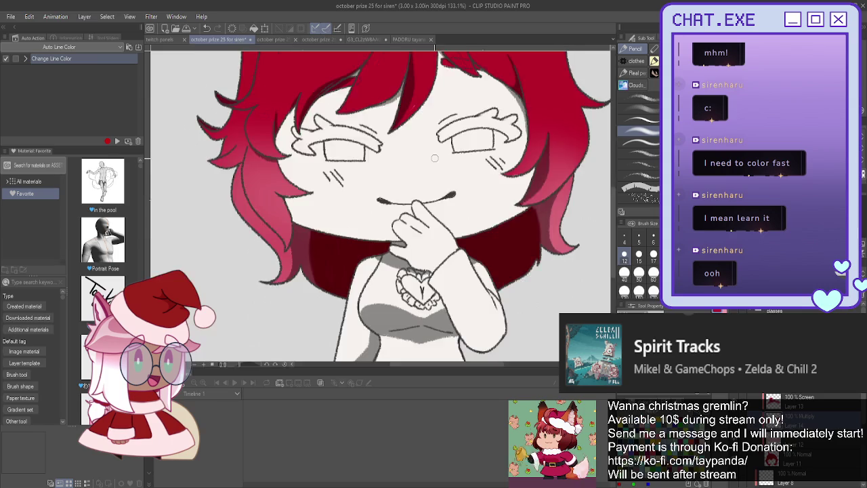
scroll(388, 267, down, 3)
scroll(388, 266, up, 2)
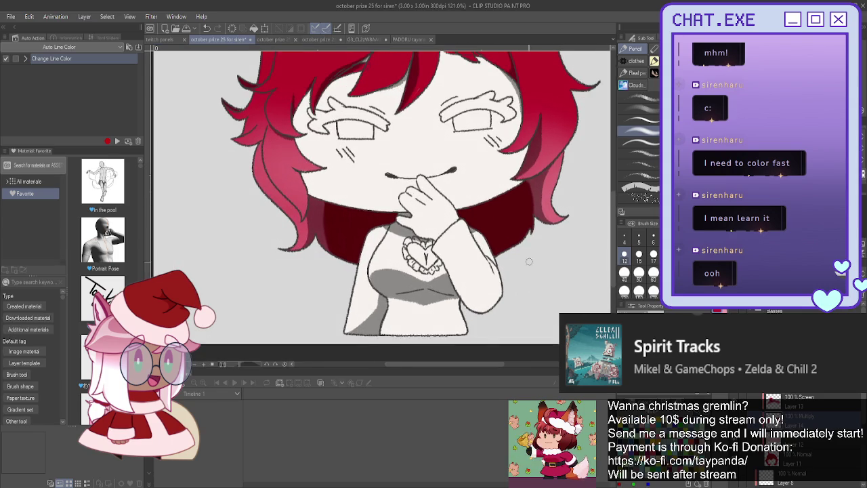
scroll(379, 203, up, 1)
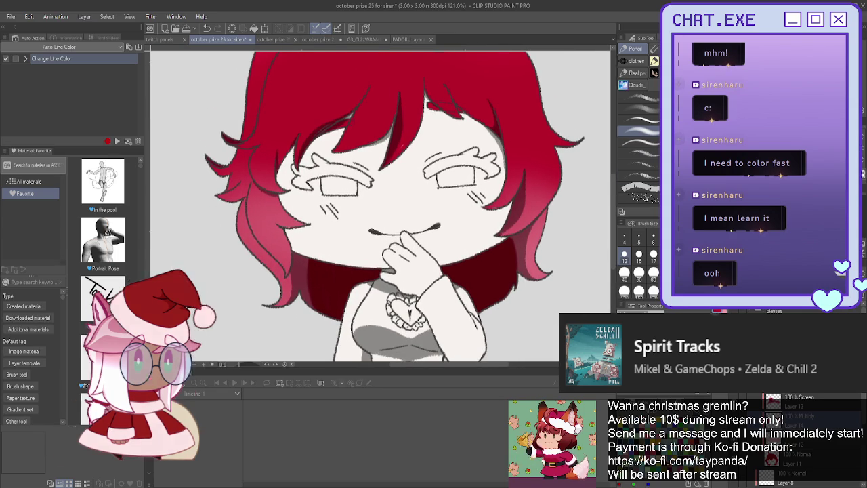
key(ctrl+z)
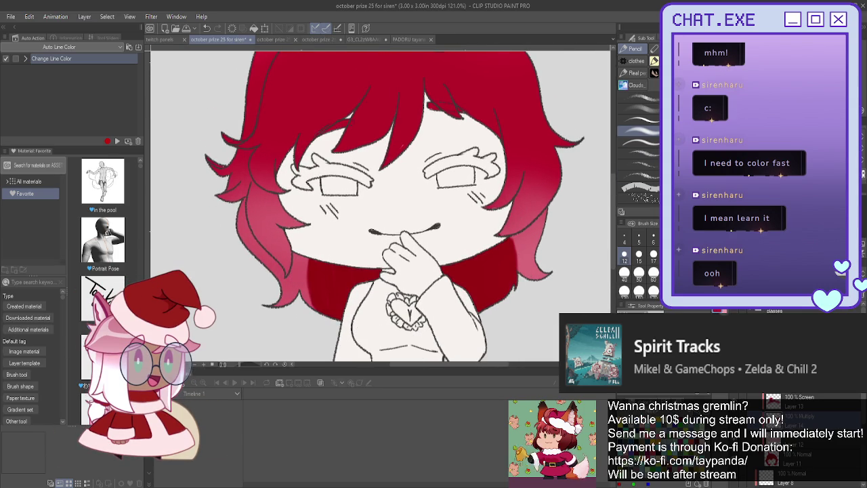
scroll(425, 271, down, 2)
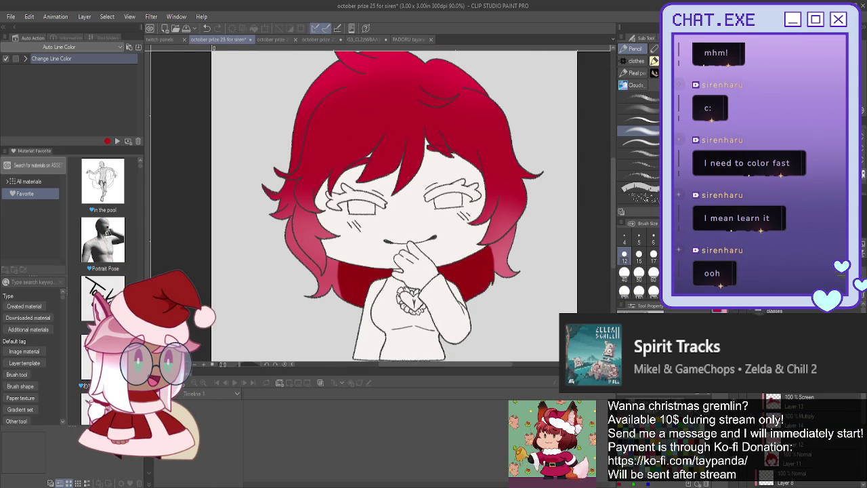
Restore the chest shading, shade dark red under the fringe, then zoom out to the whole face.
key(ctrl+z)
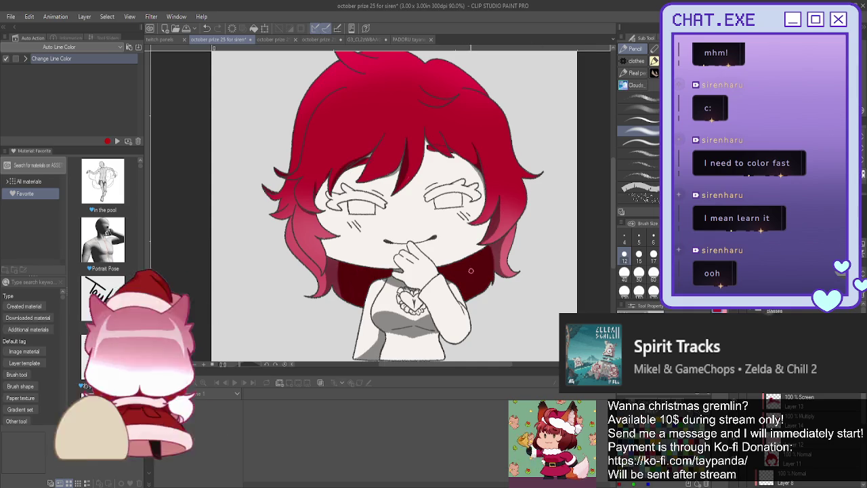
scroll(471, 270, up, 2)
scroll(478, 258, up, 2)
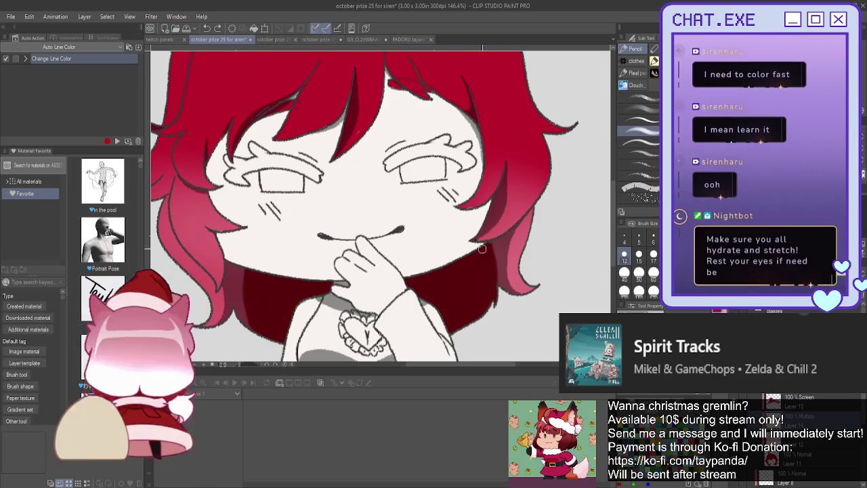
scroll(486, 283, up, 2)
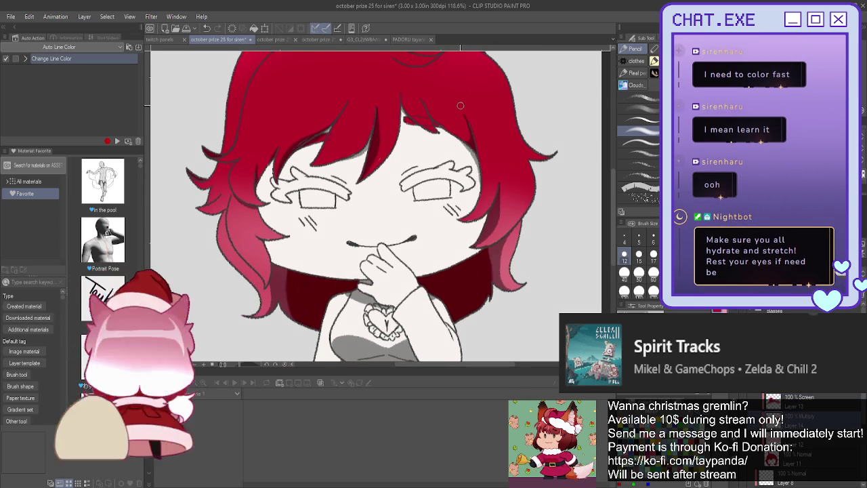
scroll(475, 124, up, 1)
scroll(471, 159, up, 1)
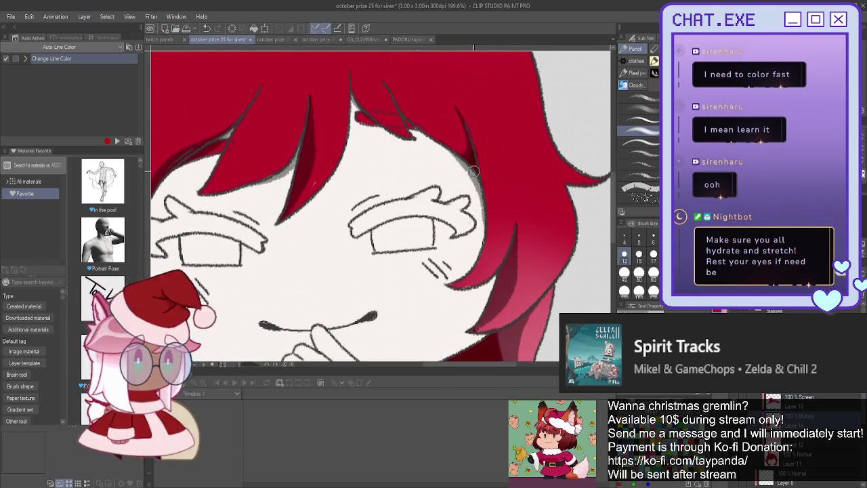
scroll(391, 170, down, 1)
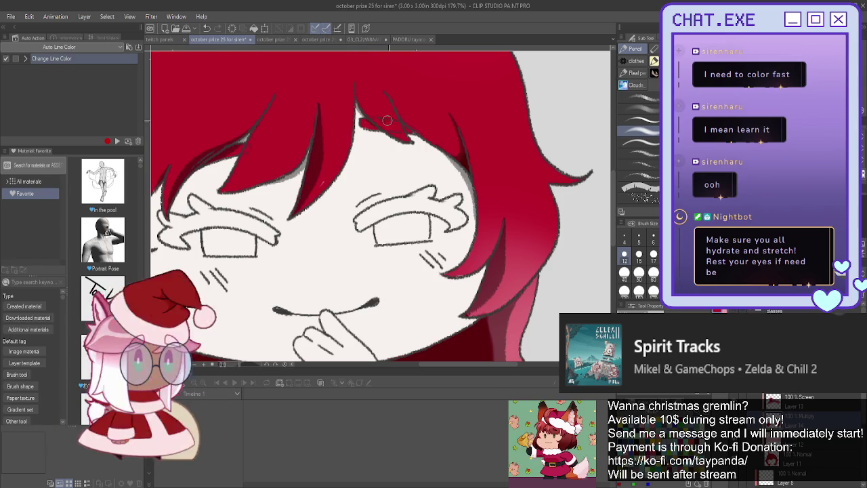
drag(399, 128, 400, 128)
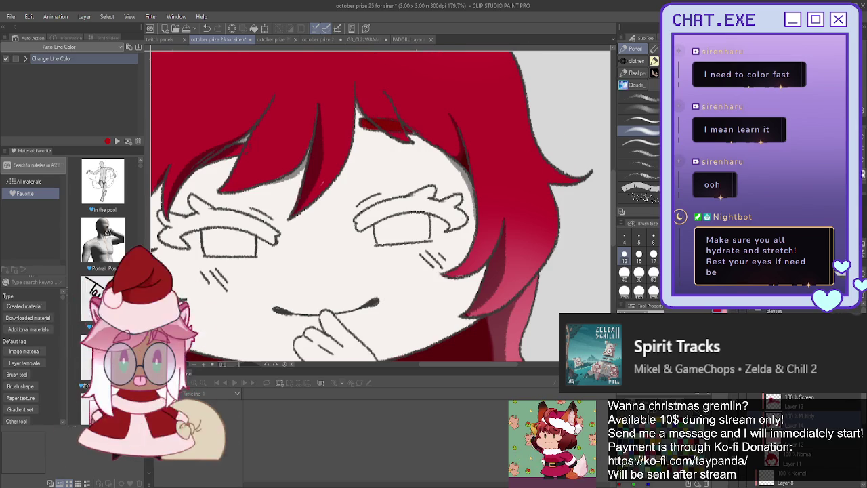
drag(241, 146, 391, 191)
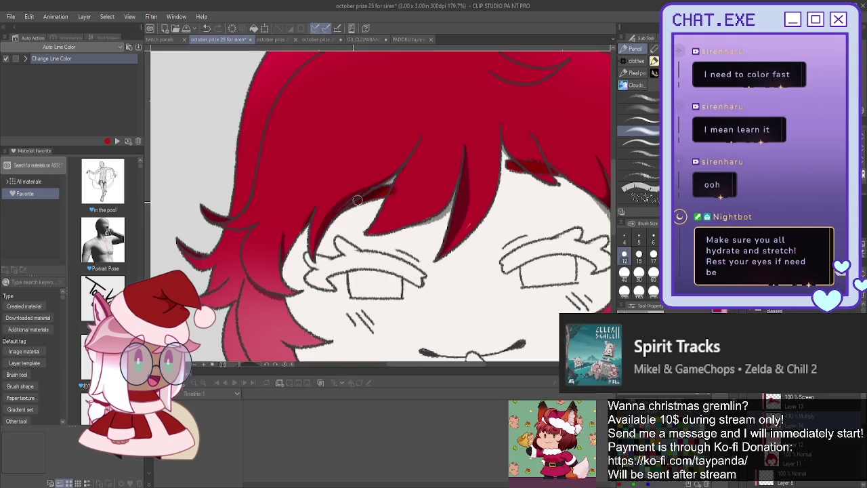
drag(352, 201, 242, 219)
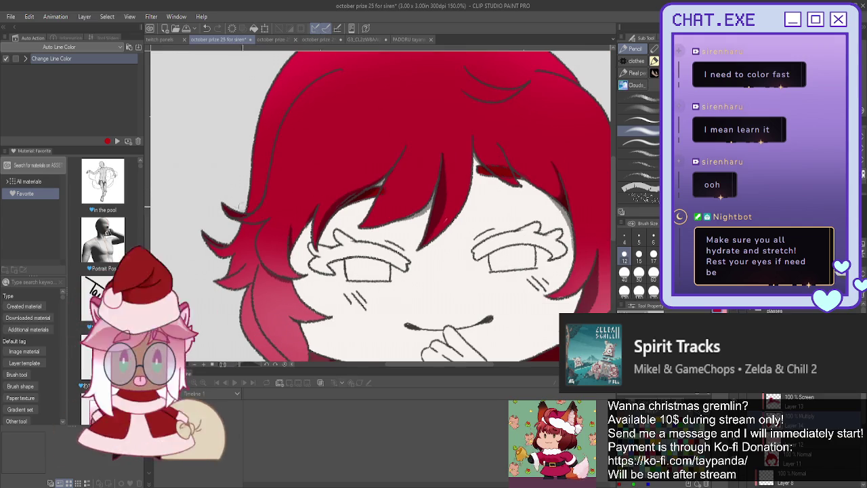
scroll(244, 250, down, 1)
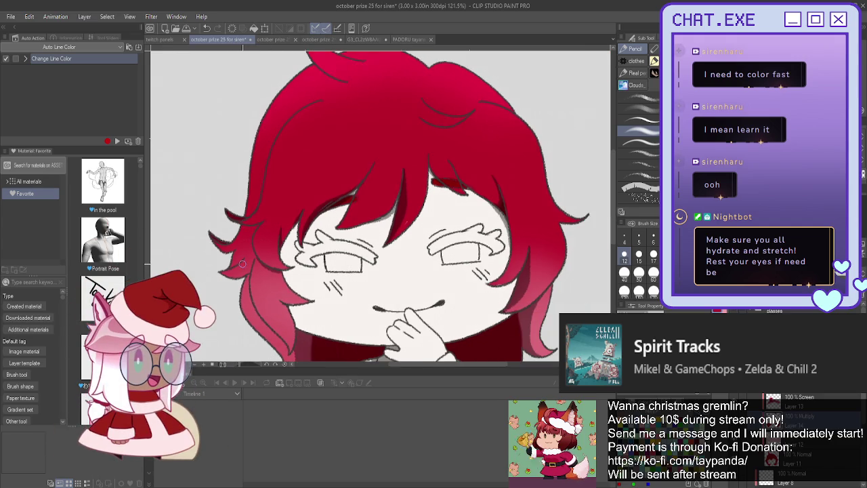
scroll(248, 284, down, 1)
scroll(280, 304, up, 1)
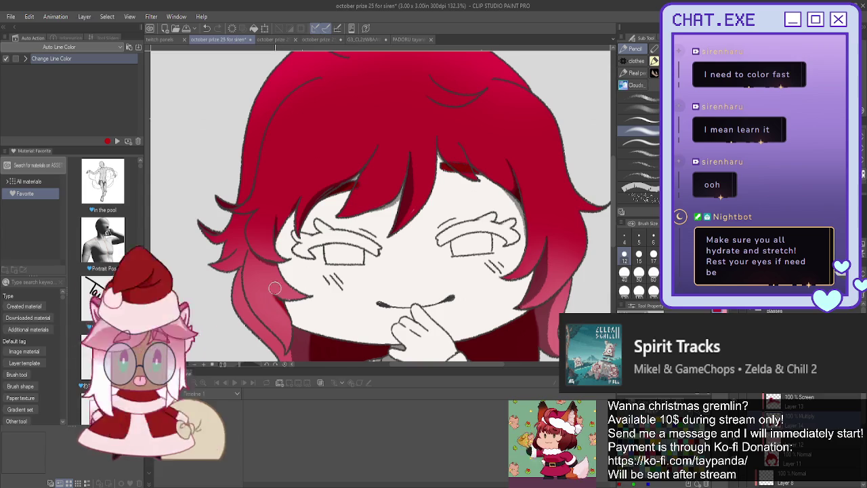
scroll(251, 248, down, 1)
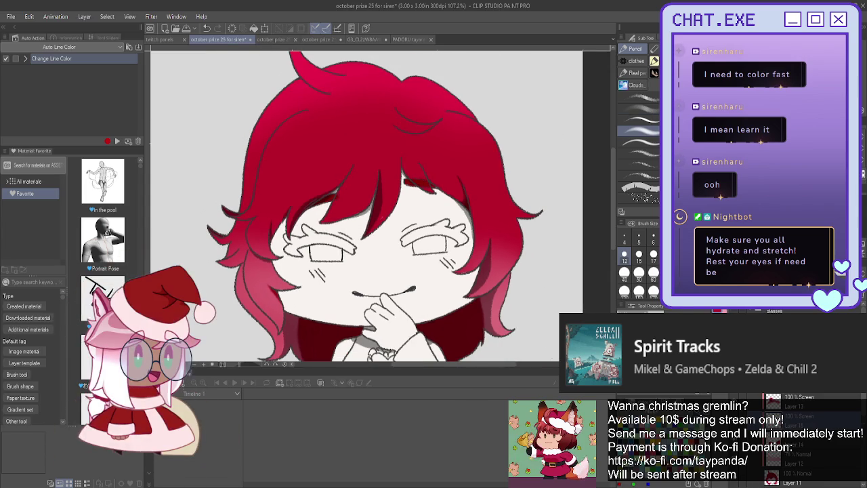
Draw curved light-pink outlines marking a highlight band across the hair crown.
key(p)
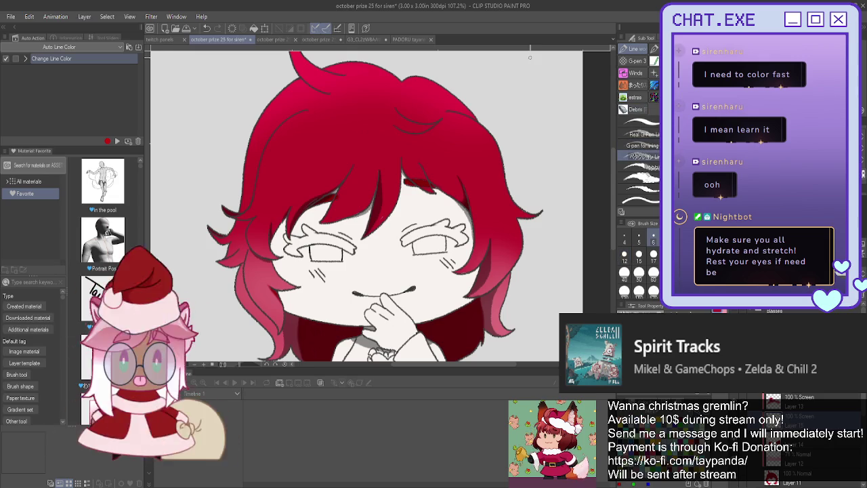
scroll(468, 115, up, 3)
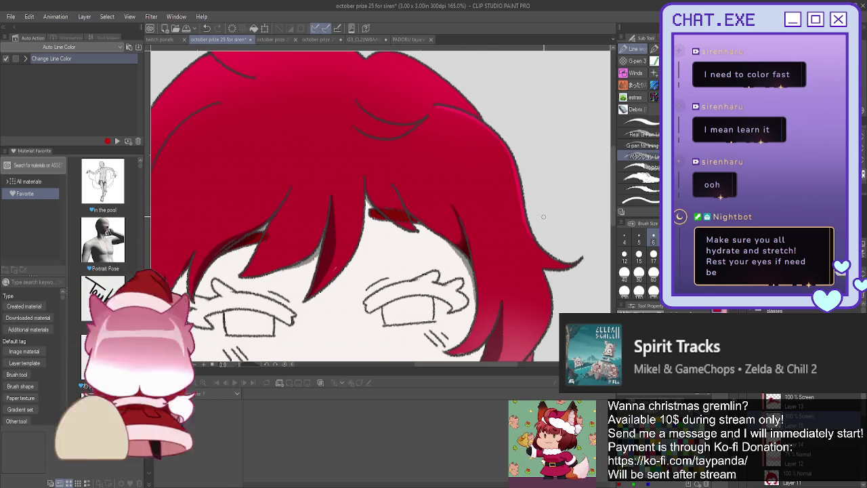
scroll(544, 217, up, 1)
scroll(543, 217, down, 2)
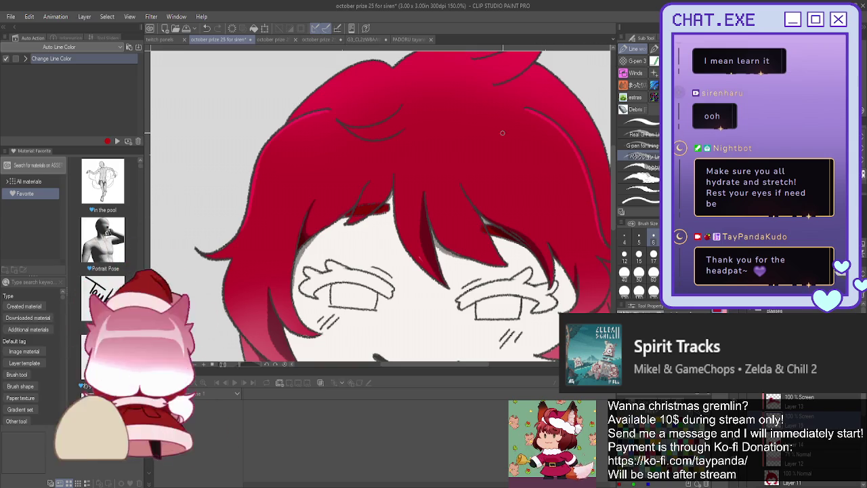
mouse_move(549, 124)
mouse_down()
mouse_move(474, 143)
mouse_move(352, 139)
mouse_move(302, 120)
mouse_up()
drag(595, 208, 405, 163)
key(ctrl+z)
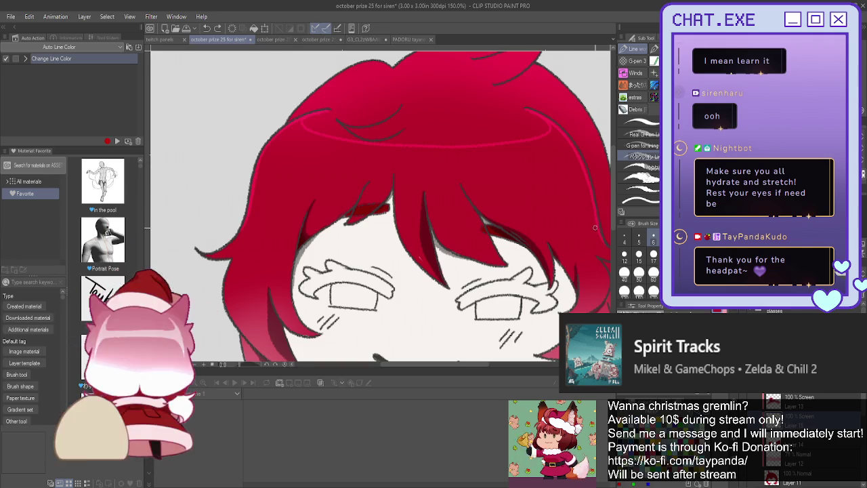
drag(547, 192, 418, 171)
drag(321, 170, 301, 171)
key(ctrl+z)
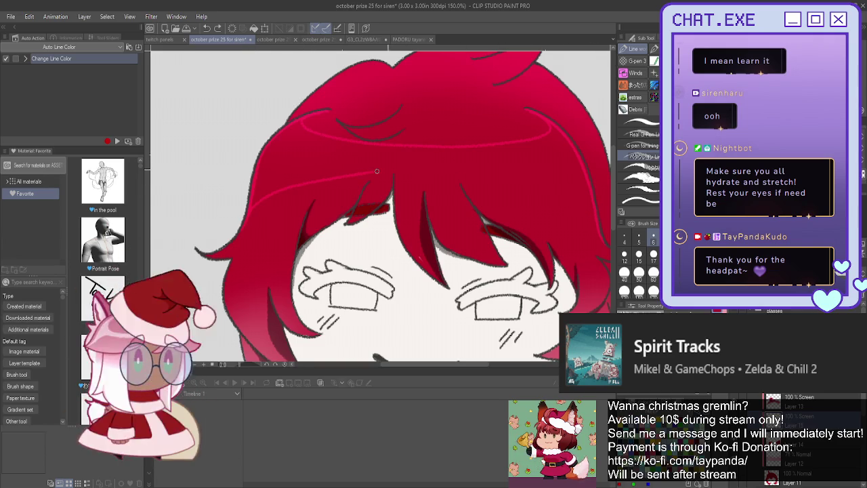
drag(511, 171, 577, 204)
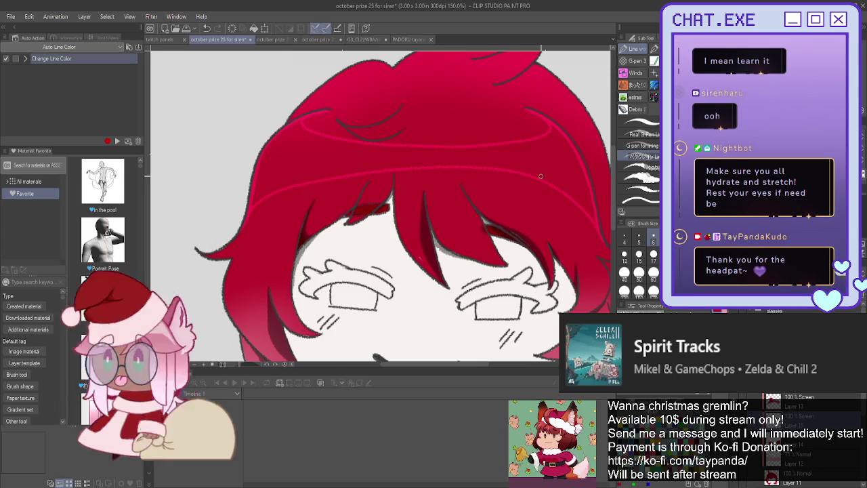
key(g)
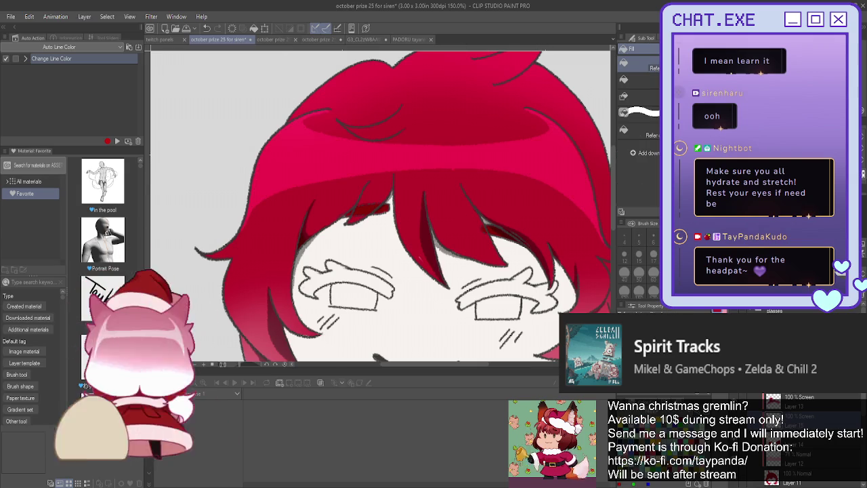
With a different pen, paint vertical gaps and bright streaks into the hair shine band.
key(p)
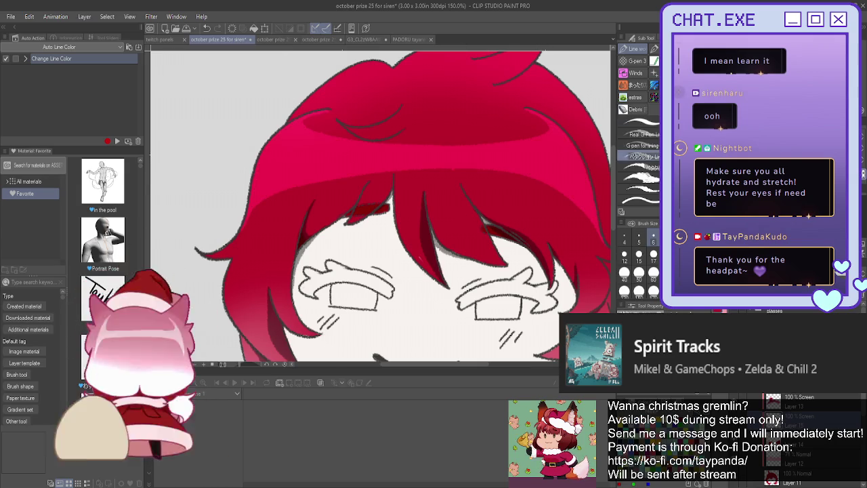
click(636, 167)
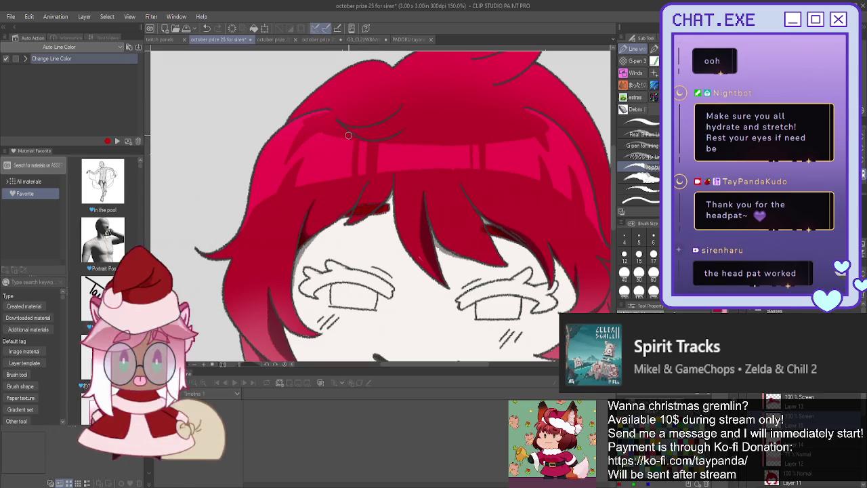
key(ctrl+minus)
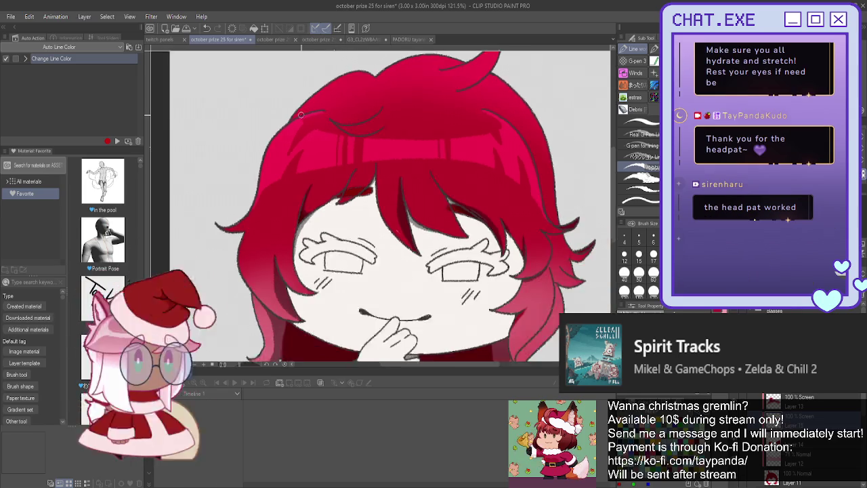
scroll(260, 220, down, 1)
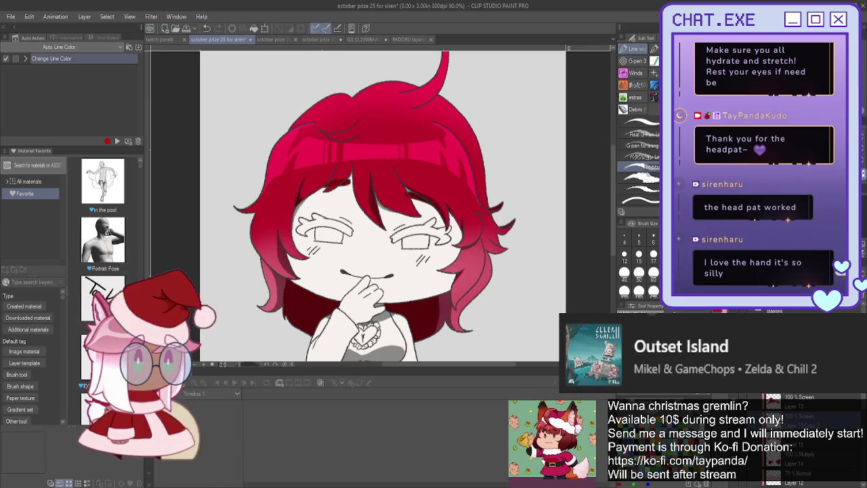
key(b)
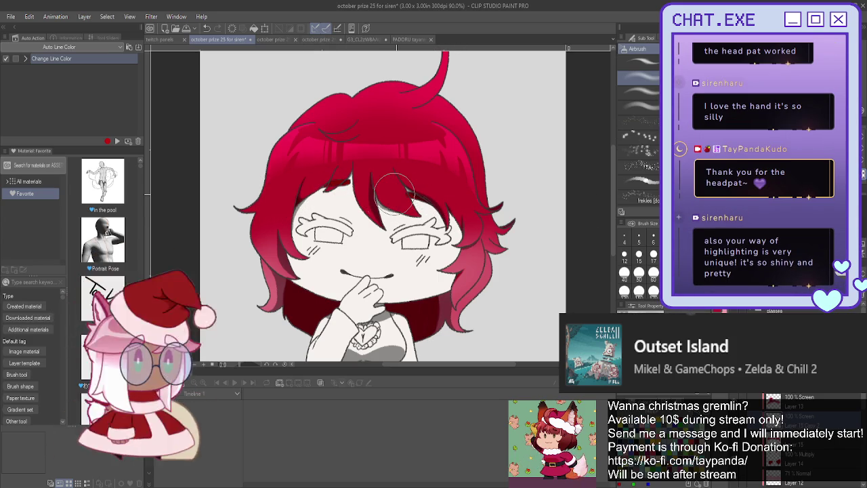
Spray hot-pink airbrush glow over the hair shine, mirroring the canvas to check it.
click(624, 272)
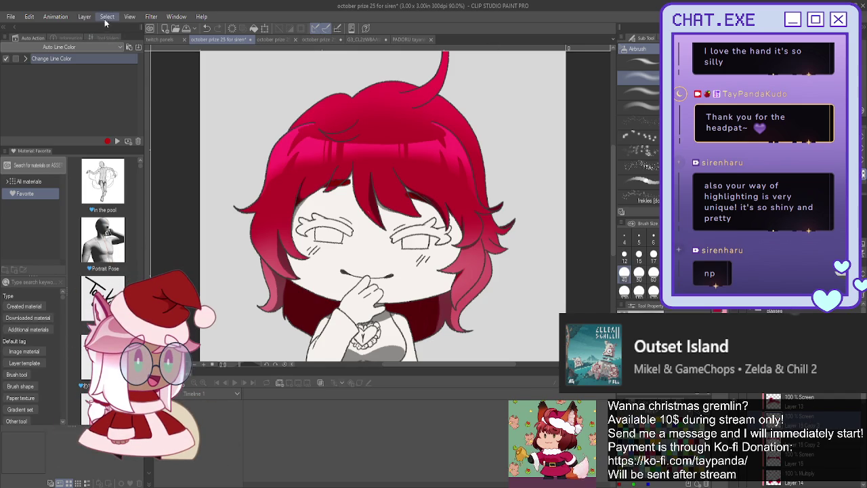
key(ctrl+z)
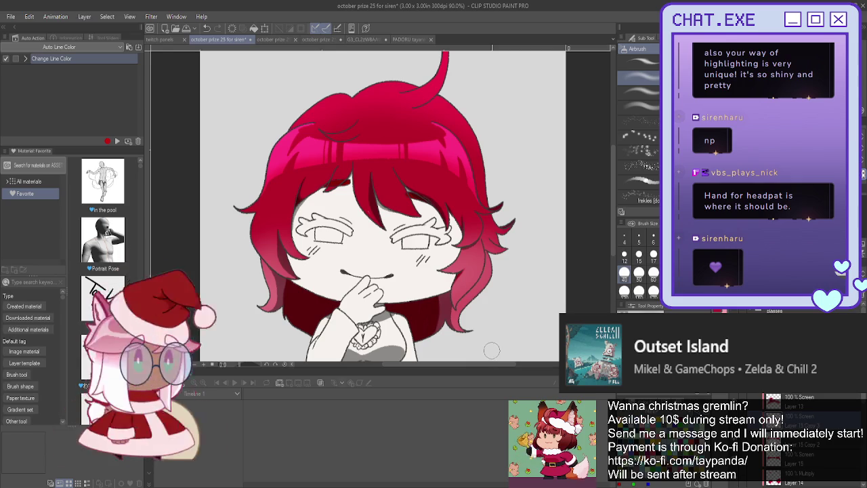
scroll(272, 255, down, 2)
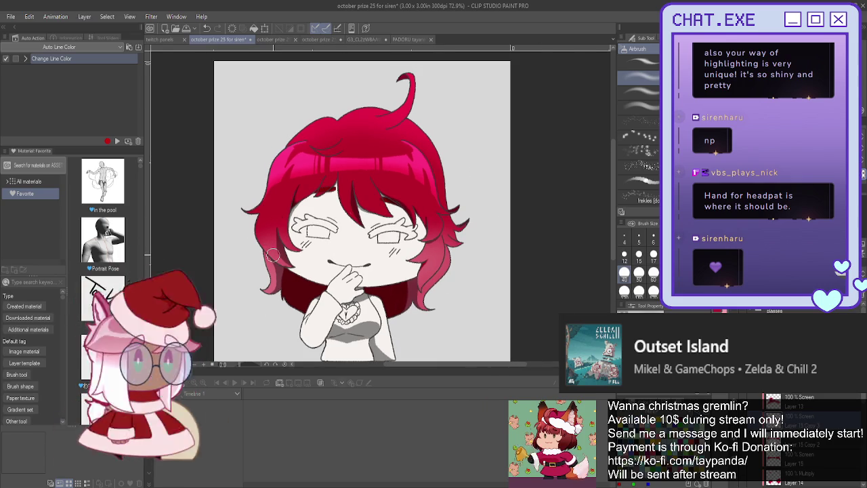
scroll(273, 254, up, 2)
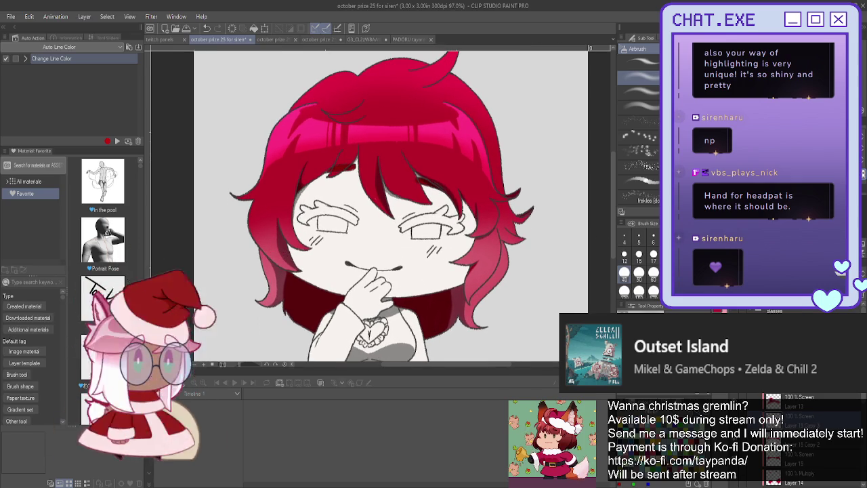
key(h)
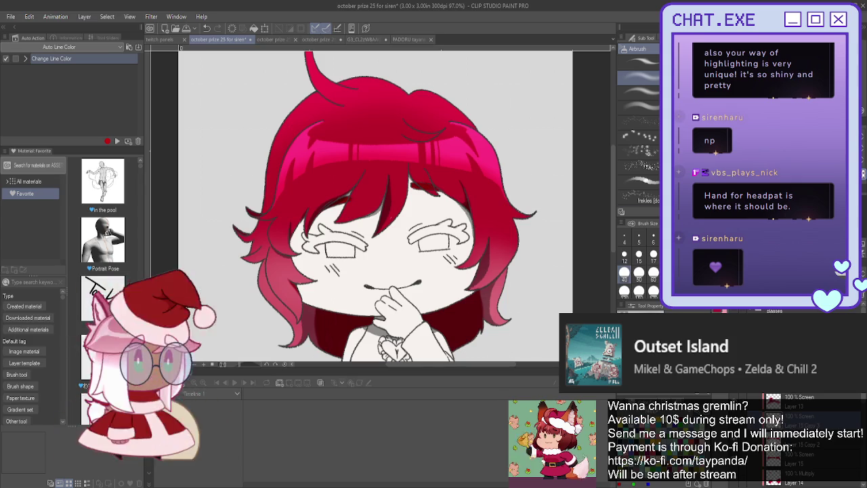
scroll(450, 350, down, 1)
scroll(450, 350, down, 1)
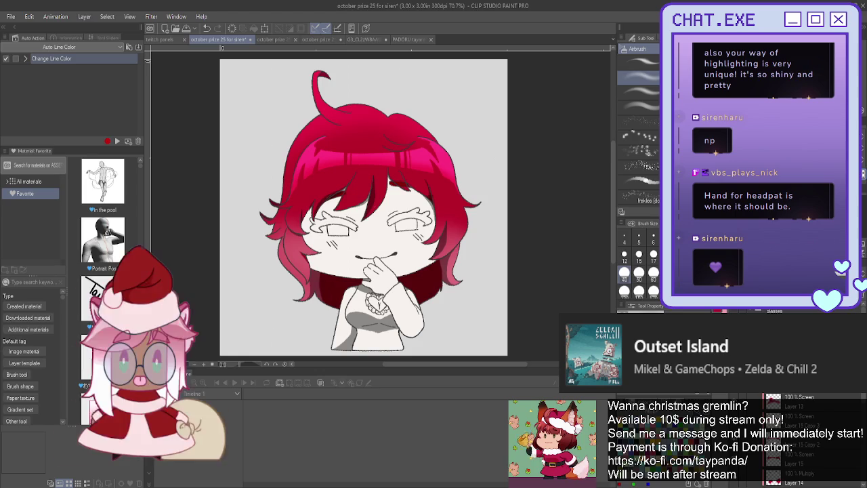
scroll(789, 402, down, 3)
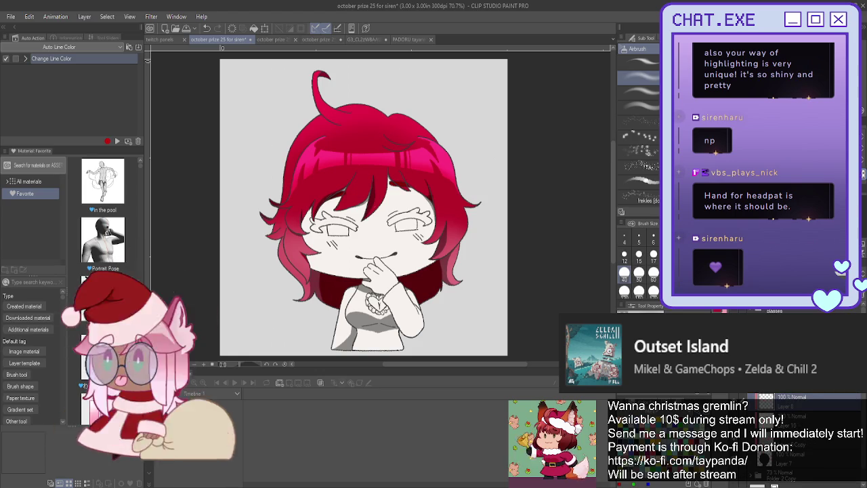
scroll(789, 401, down, 3)
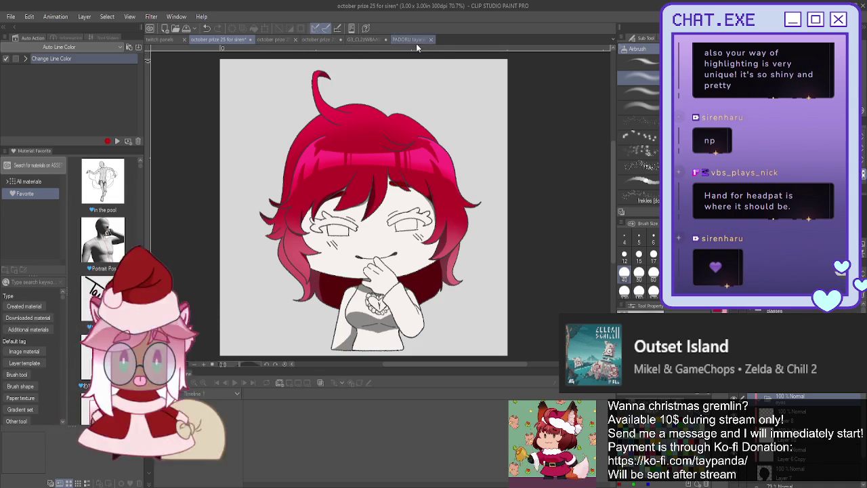
click(365, 39)
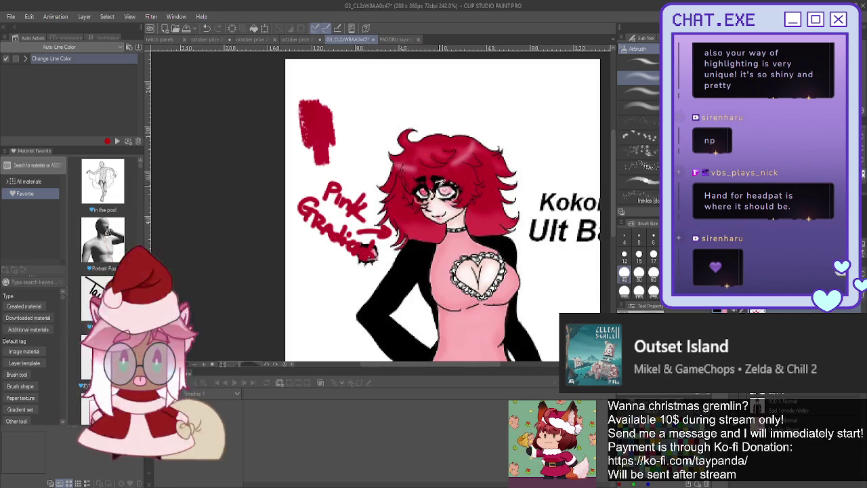
Leave the reference artwork and bring the 'october prize 25 for siren' canvas back to front.
scroll(435, 166, up, 1)
scroll(436, 166, up, 1)
scroll(436, 166, up, 1)
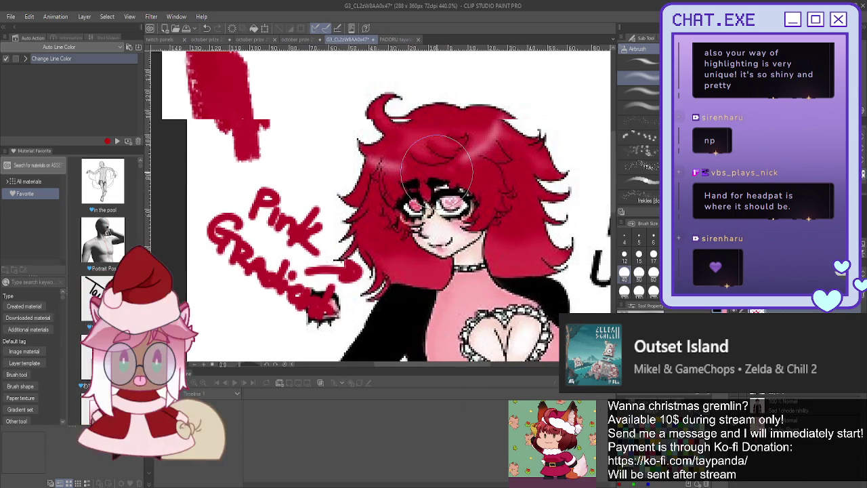
scroll(436, 166, up, 1)
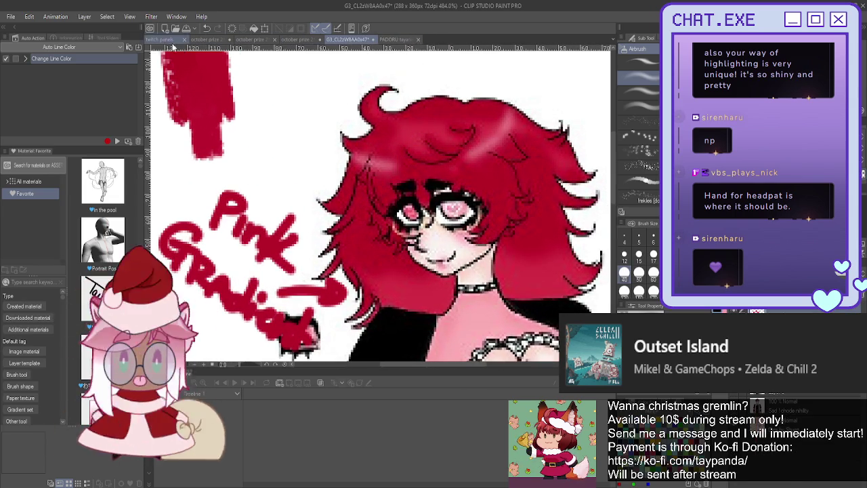
click(217, 39)
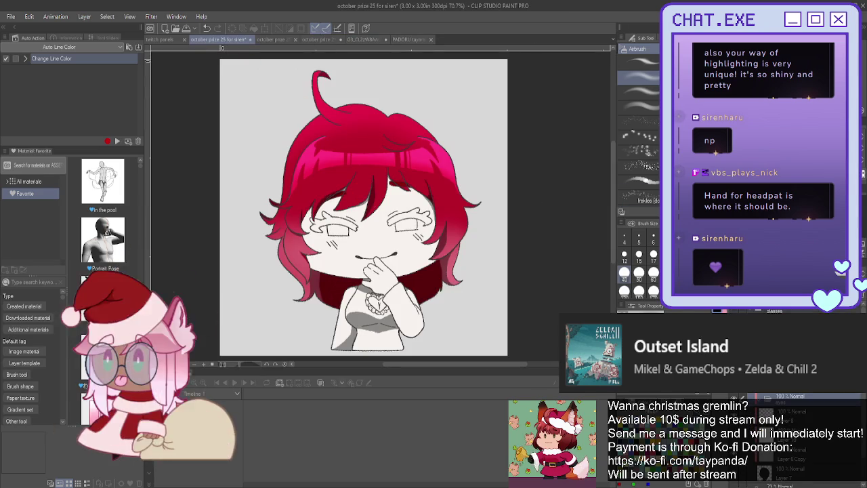
scroll(413, 220, up, 2)
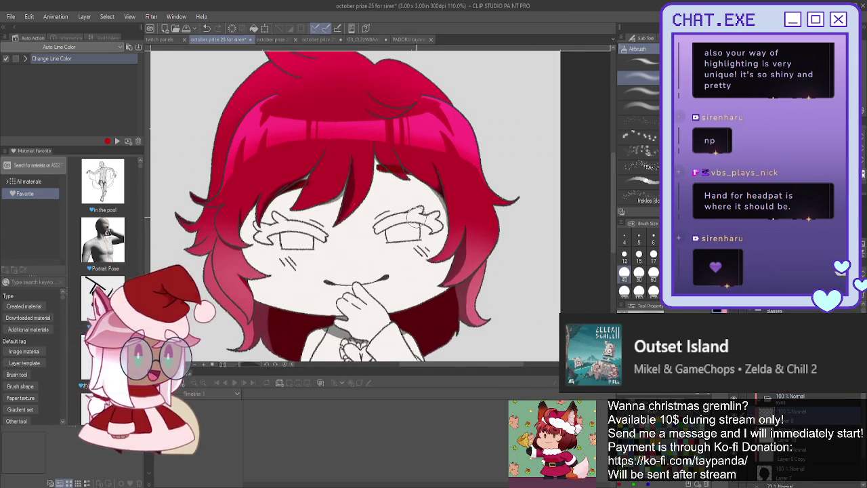
Paint a thick grey lash shape over the chibi's right eye with the pen.
scroll(415, 220, up, 1)
key(p)
scroll(430, 204, up, 1)
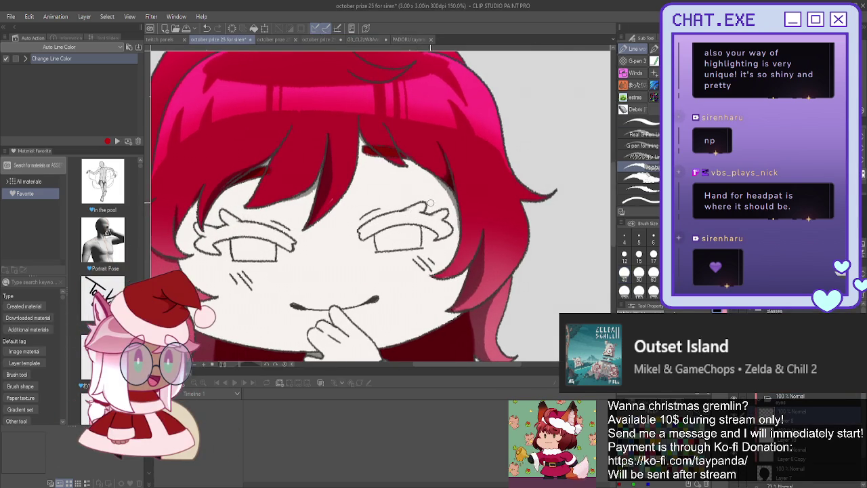
click(439, 216)
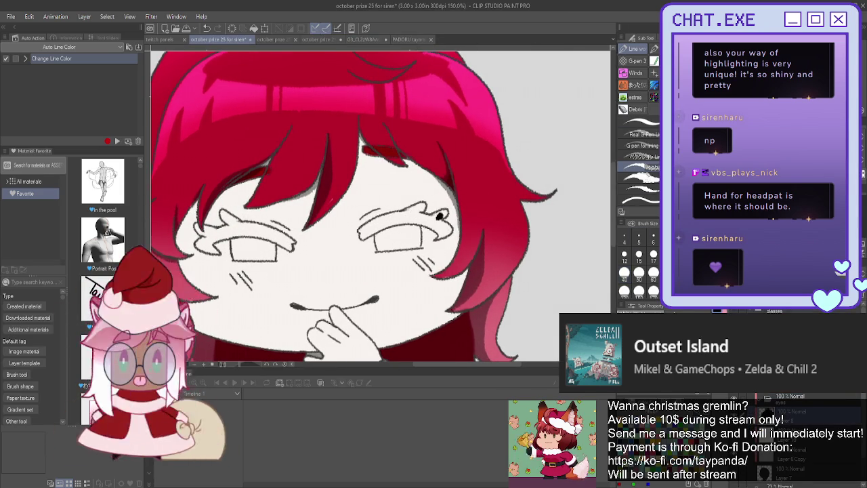
scroll(439, 216, up, 1)
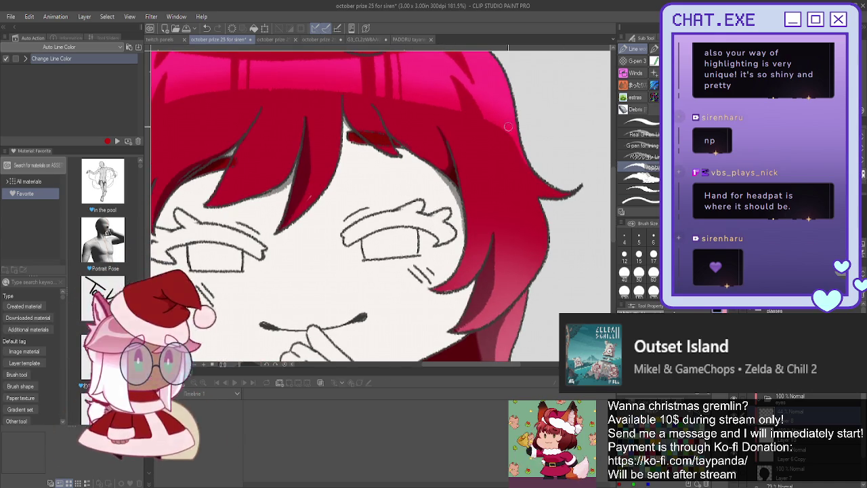
scroll(427, 206, up, 1)
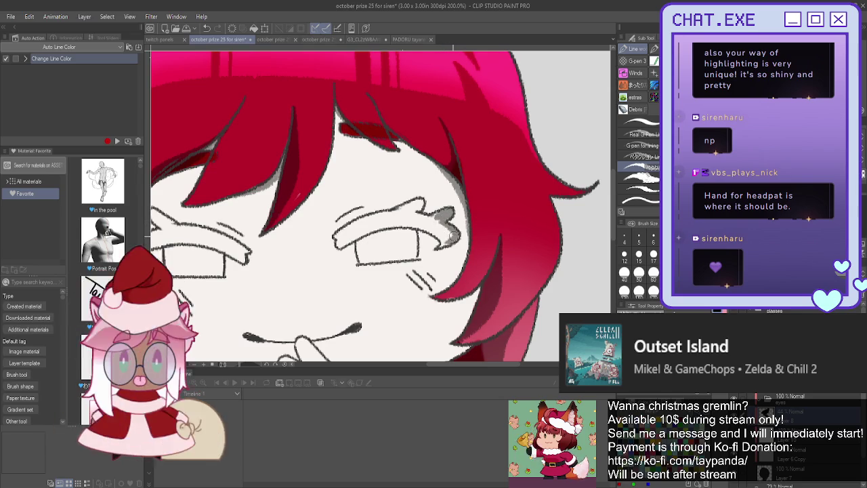
mouse_move(457, 235)
mouse_down()
mouse_move(403, 225)
mouse_move(420, 216)
mouse_move(410, 213)
mouse_move(422, 216)
mouse_up()
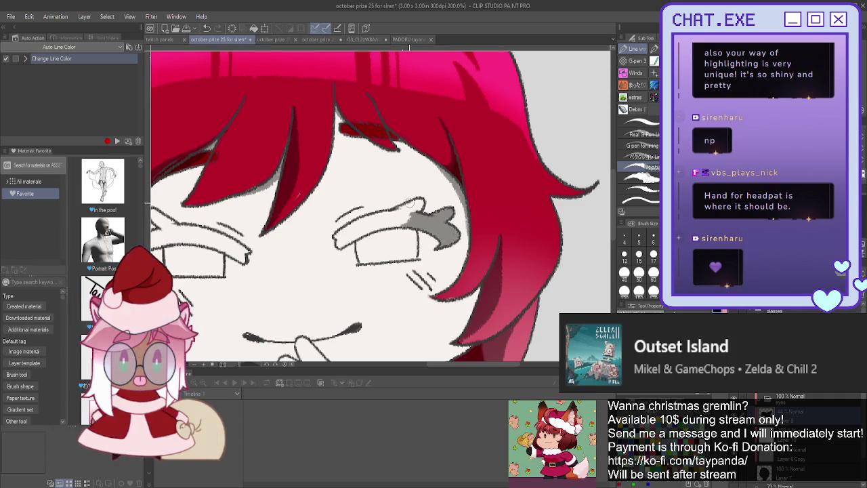
click(420, 205)
drag(420, 199, 416, 203)
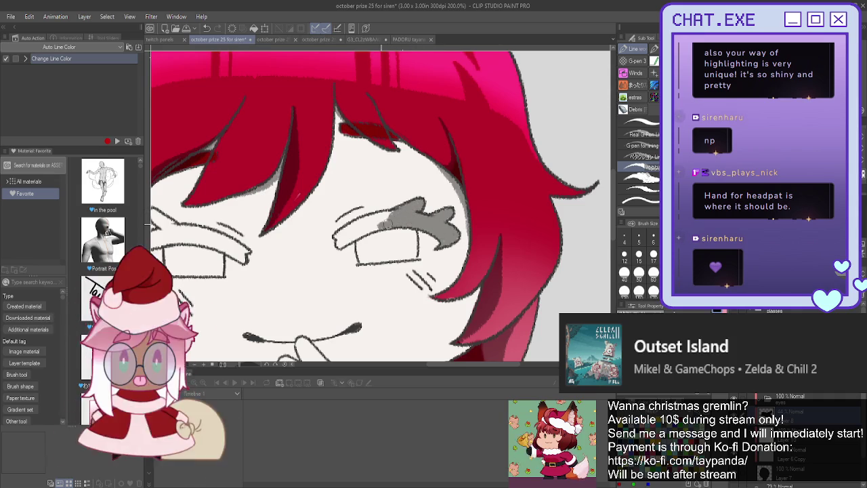
drag(398, 211, 339, 233)
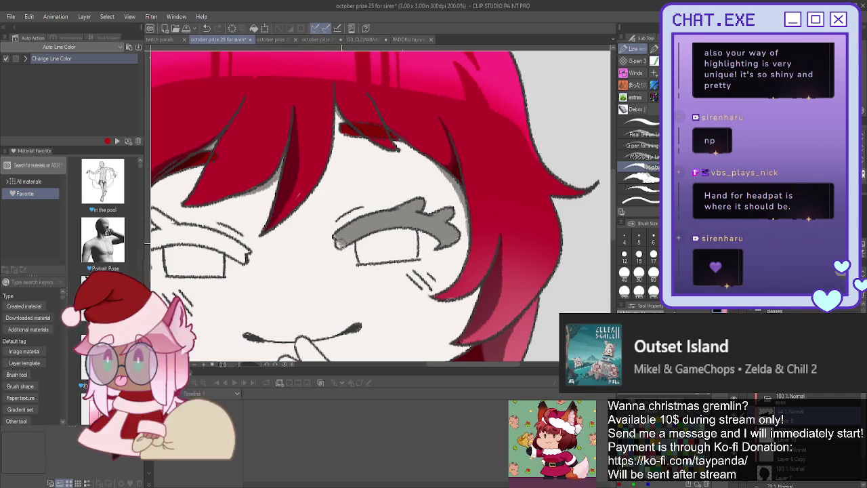
drag(340, 243, 336, 237)
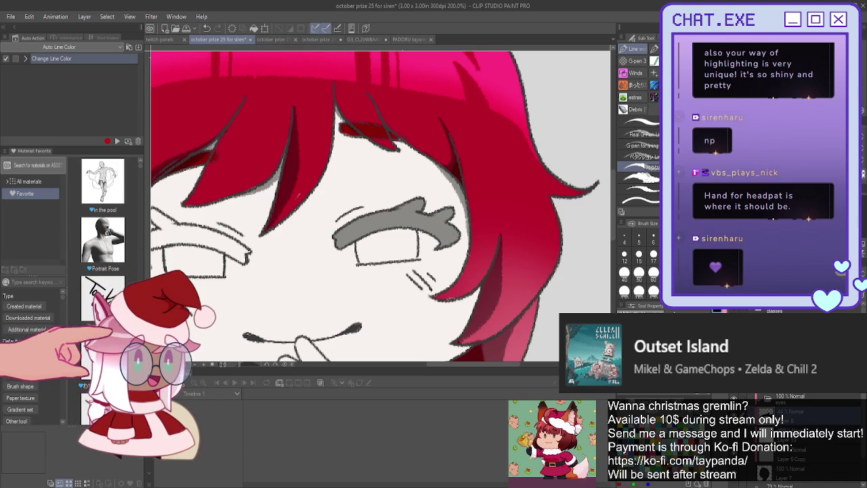
Add a matching thick grey lash over the left eye.
mouse_move(175, 207)
mouse_down()
mouse_move(284, 112)
mouse_move(274, 136)
mouse_move(353, 160)
mouse_up()
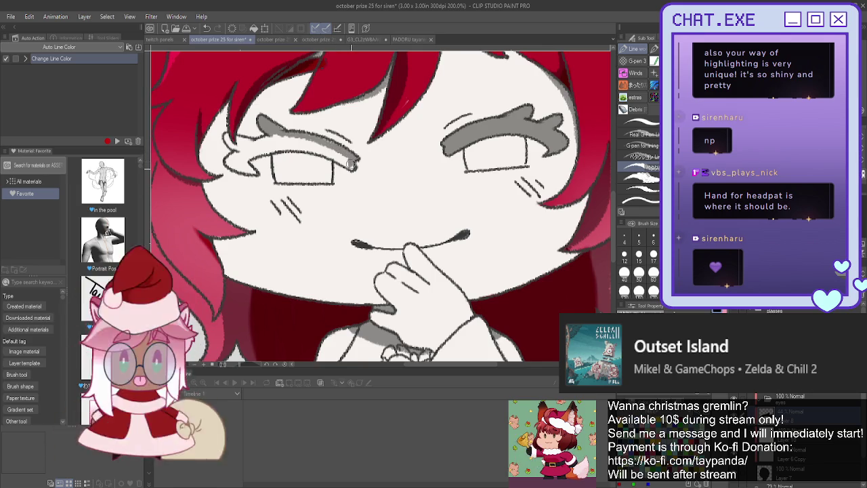
drag(302, 138, 356, 162)
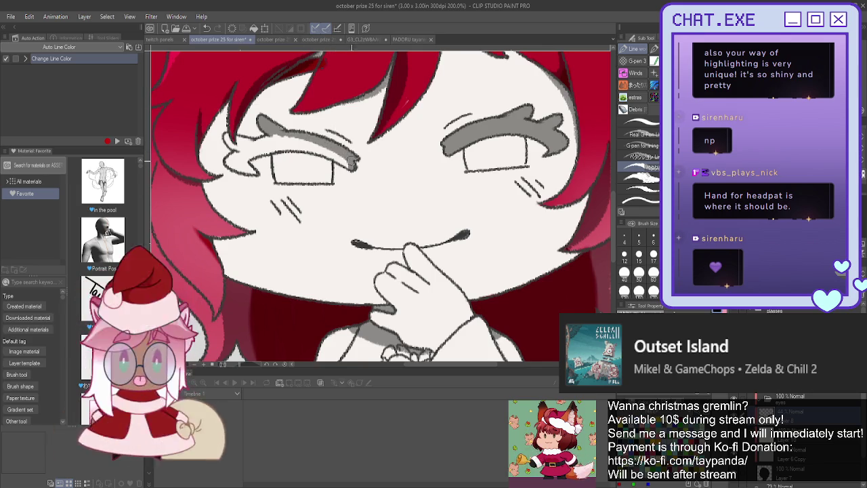
drag(274, 144, 296, 144)
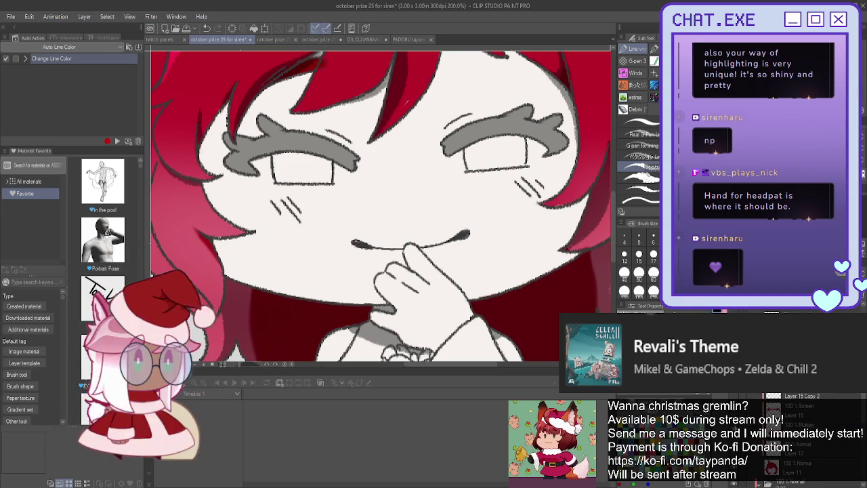
key(ctrl+z)
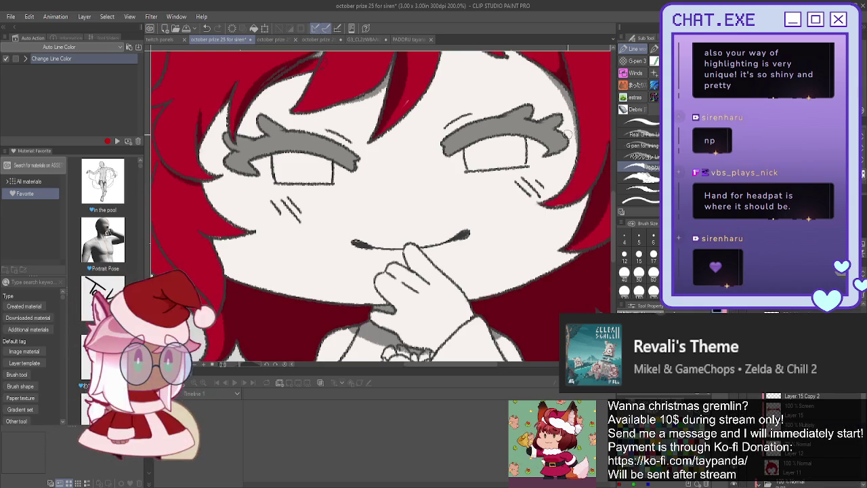
Restore the pink hair highlight and recolour the lash strokes solid black.
key(ctrl+y)
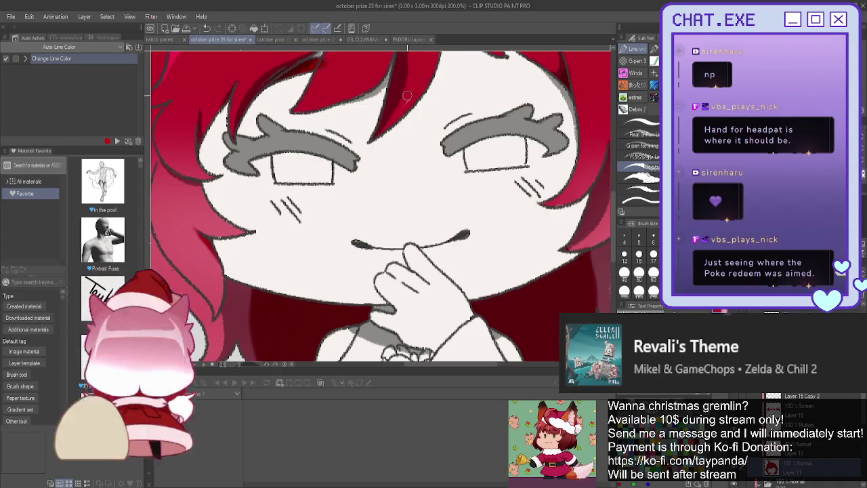
scroll(315, 260, down, 1)
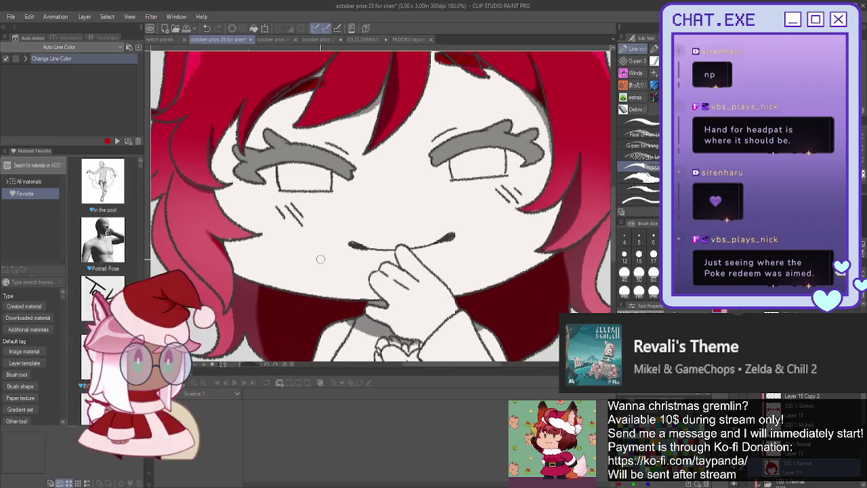
scroll(315, 260, down, 1)
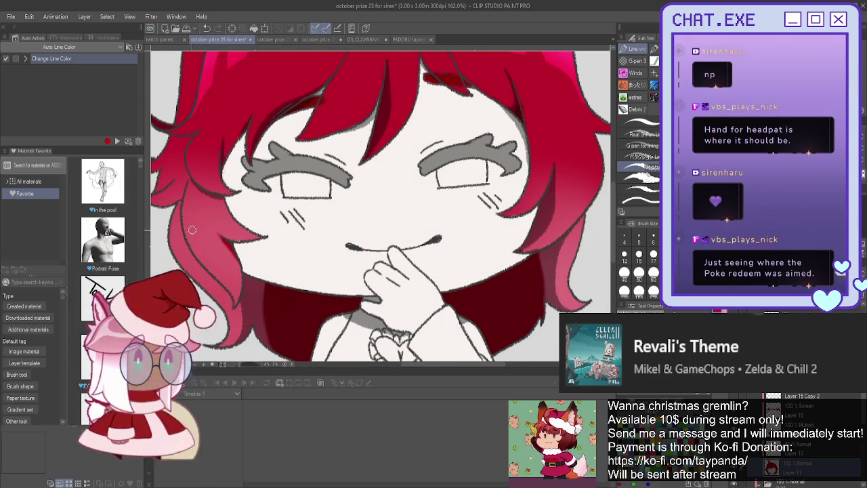
scroll(799, 447, down, 5)
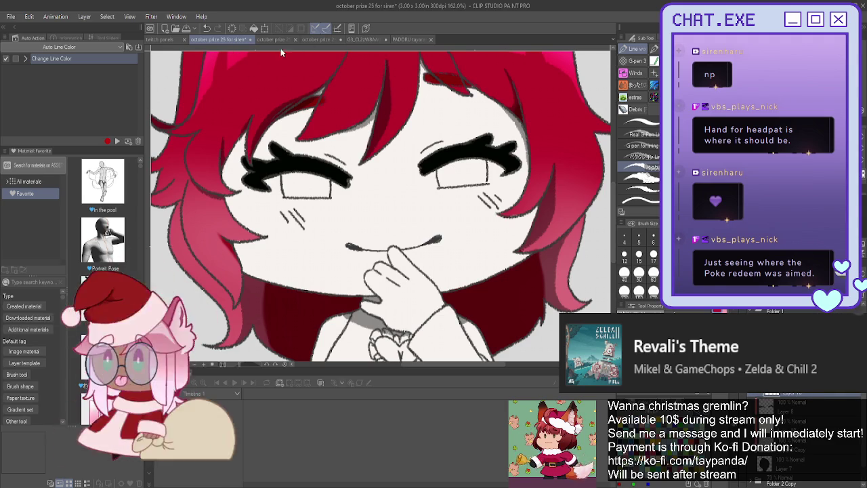
click(407, 39)
After viewing the reference, paint soft pink over the whites of both eyes.
click(348, 40)
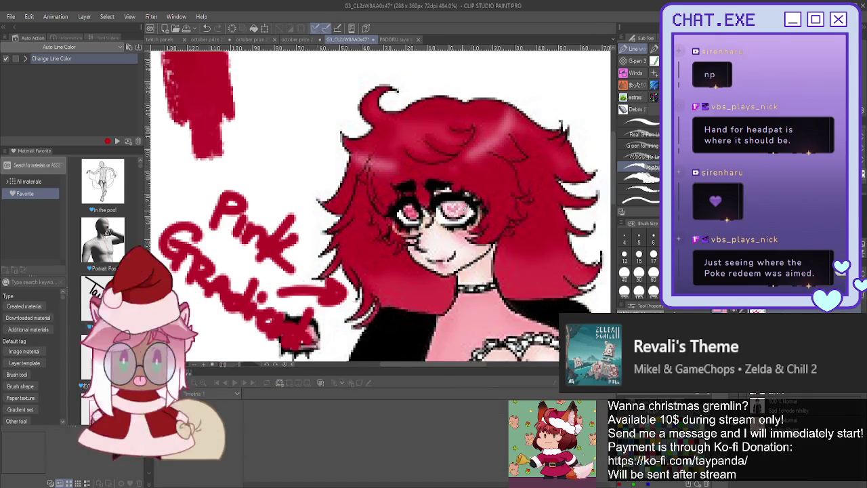
click(214, 41)
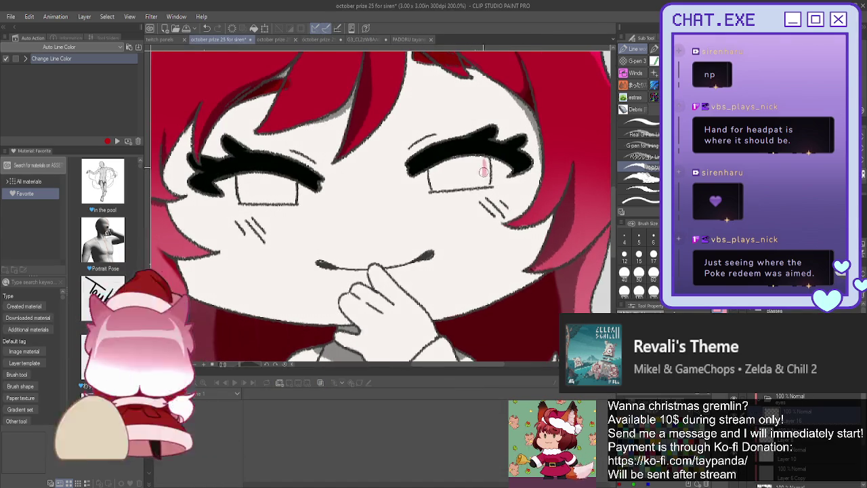
drag(485, 166, 451, 169)
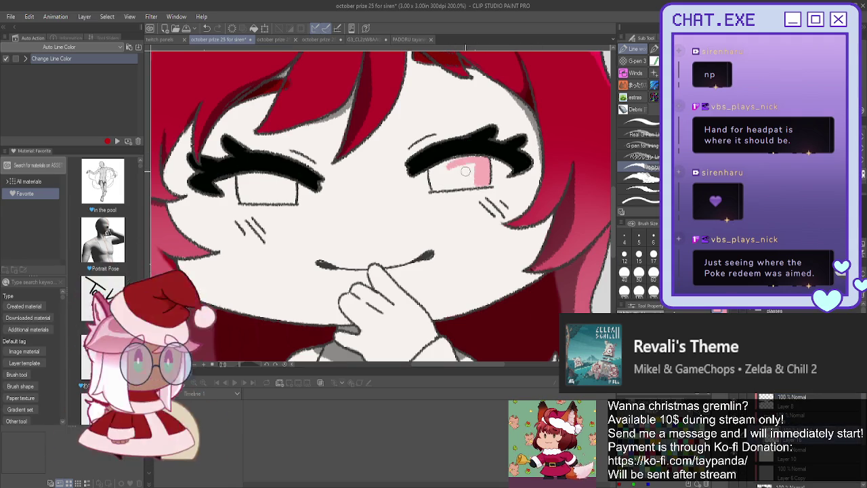
mouse_move(471, 180)
mouse_down()
mouse_move(465, 153)
mouse_move(434, 178)
mouse_up()
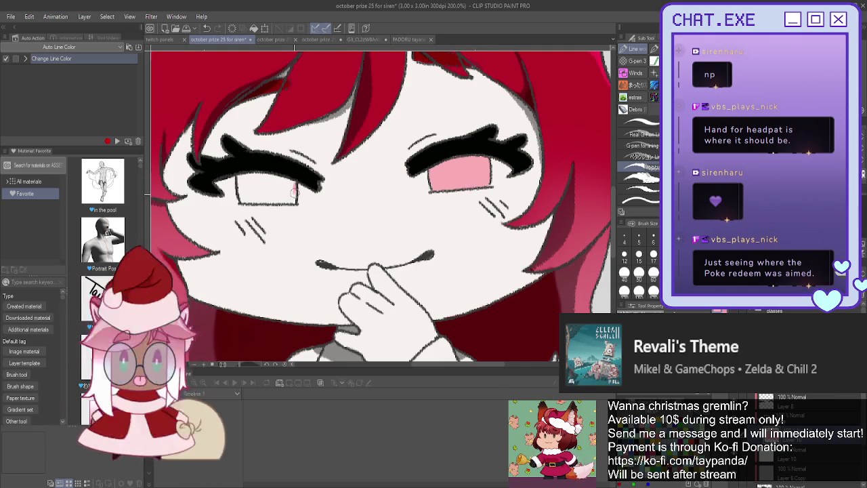
mouse_move(285, 173)
mouse_down()
mouse_move(240, 178)
mouse_move(292, 200)
mouse_up()
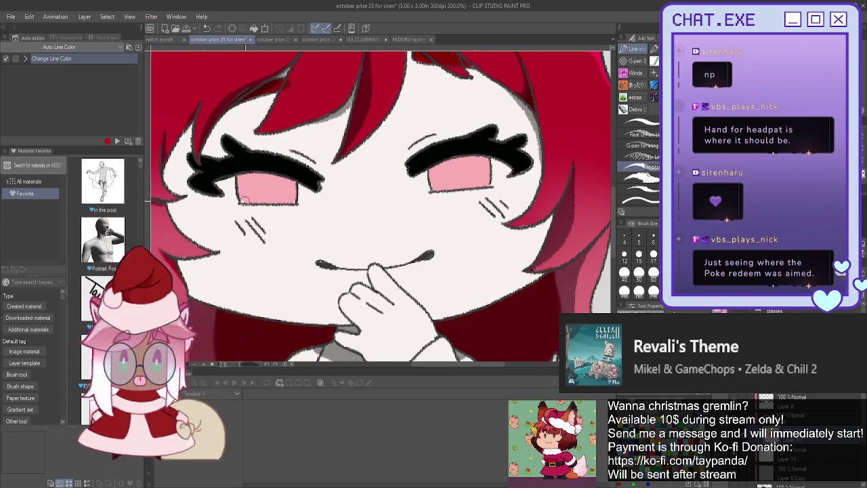
click(362, 40)
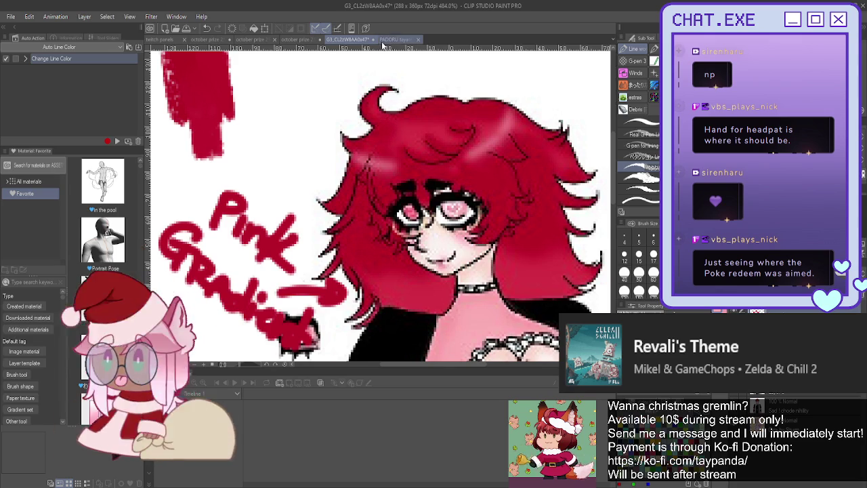
click(226, 39)
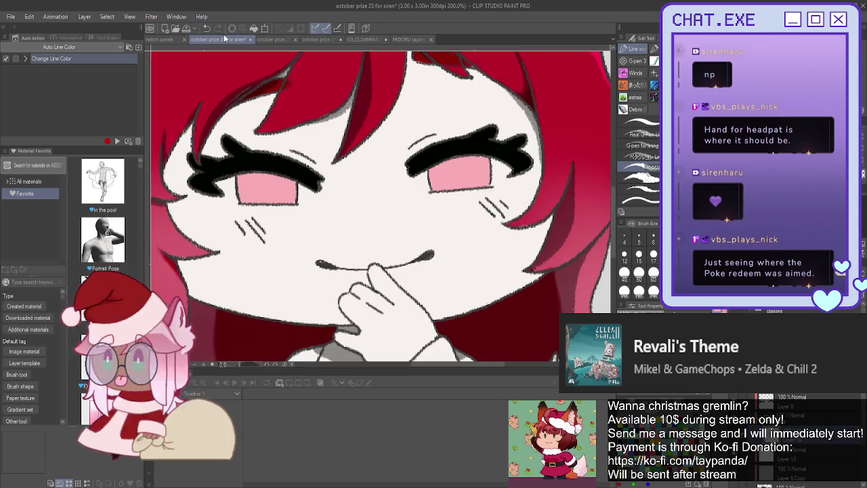
On another layer, draw a heart outline inside the right eye with a size 6 pen.
click(796, 406)
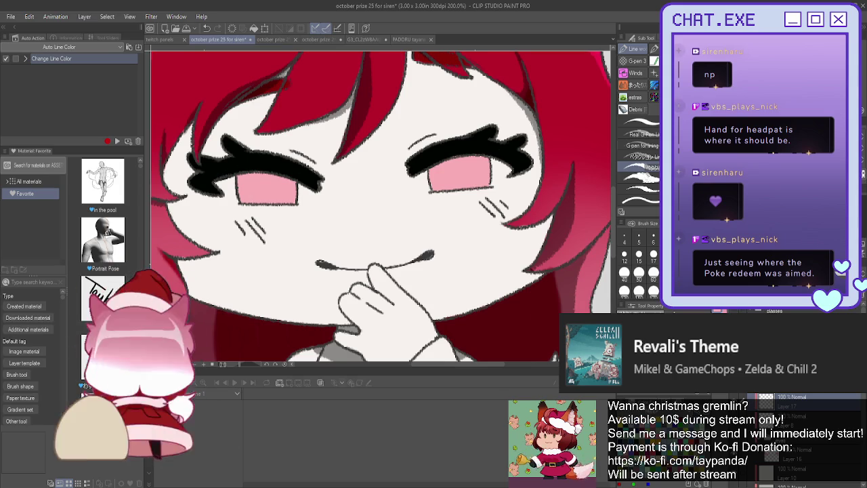
click(638, 156)
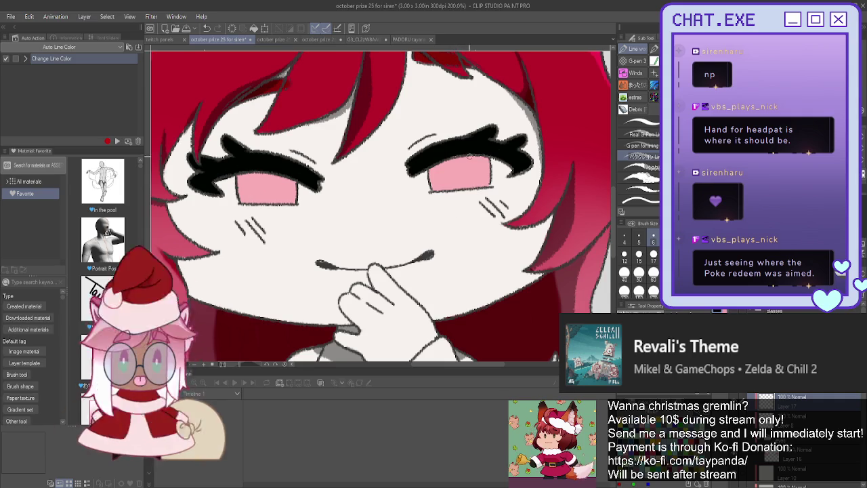
drag(476, 172, 463, 181)
scroll(450, 148, up, 2)
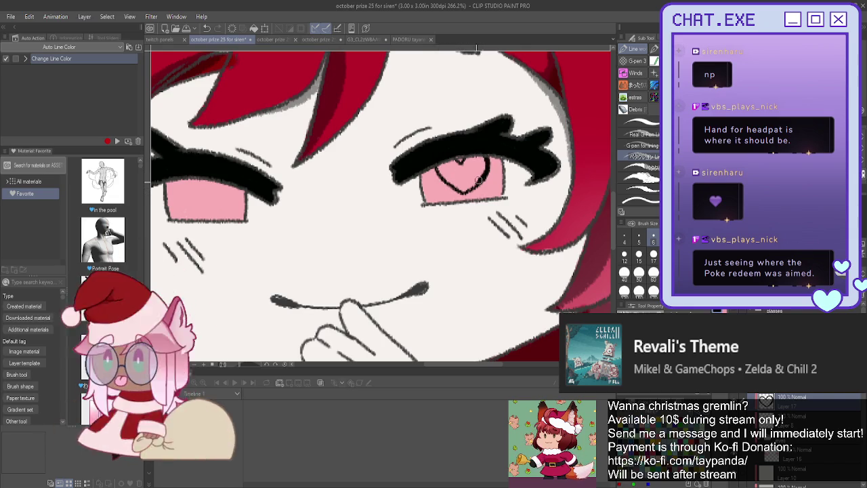
drag(470, 187, 485, 163)
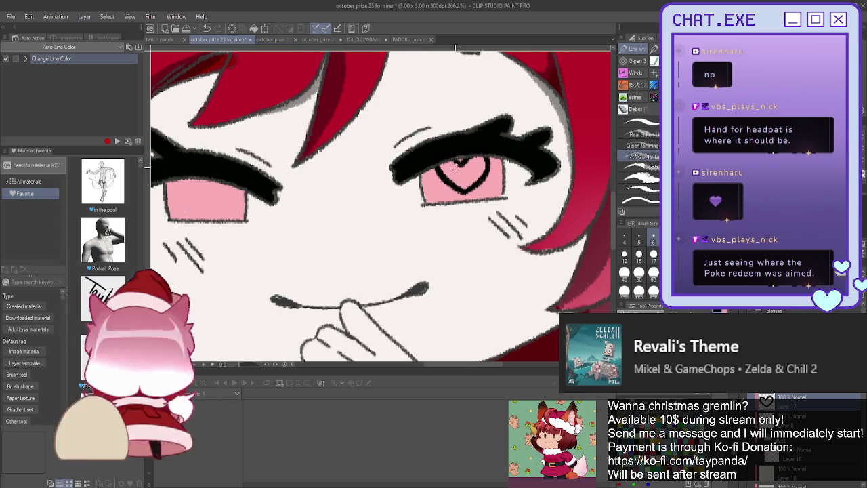
Compare with the reference, then erase the heart's left lobe in the right eye.
click(365, 39)
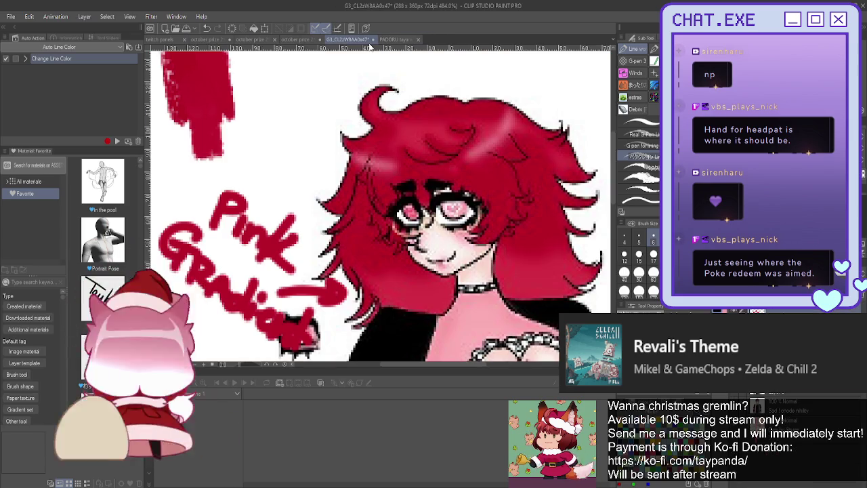
click(217, 41)
scroll(585, 240, down, 1)
scroll(585, 240, down, 1)
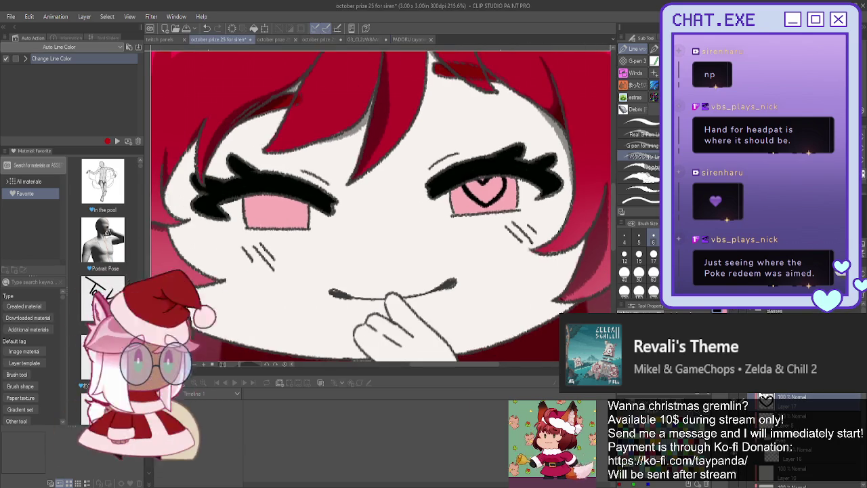
mouse_move(479, 183)
mouse_down()
mouse_move(472, 196)
mouse_move(467, 173)
mouse_up()
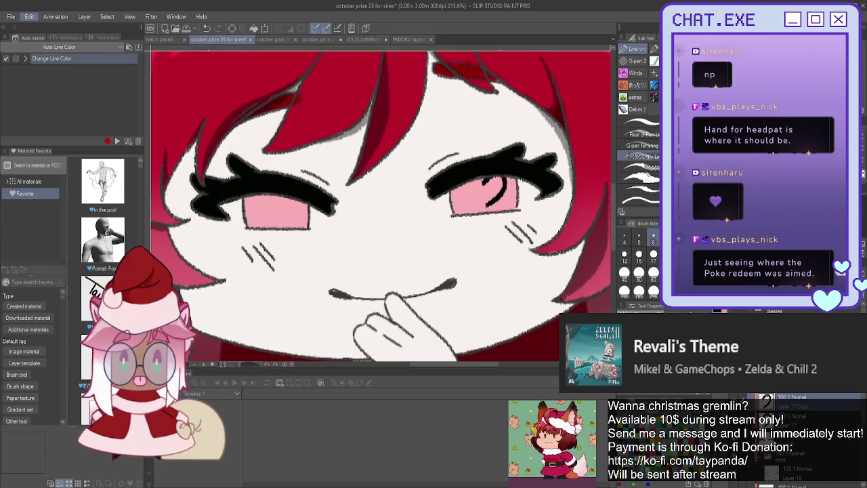
Shift the right eye's heart left, nudge it down, tilt it slightly counter-clockwise, and save.
key(ctrl+t)
drag(496, 201, 479, 205)
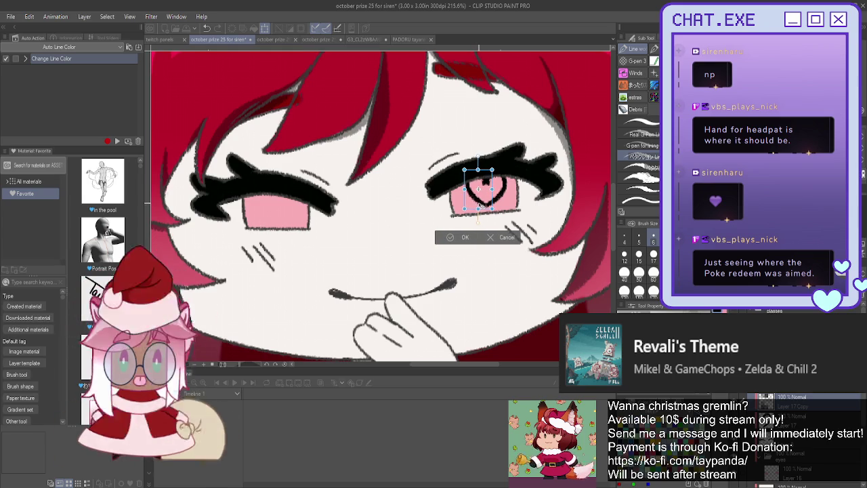
click(450, 239)
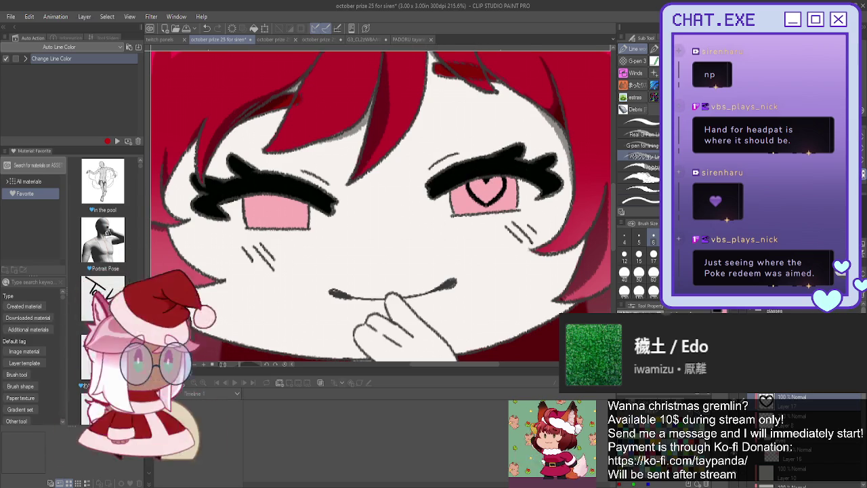
key(ctrl+t)
drag(484, 203, 483, 207)
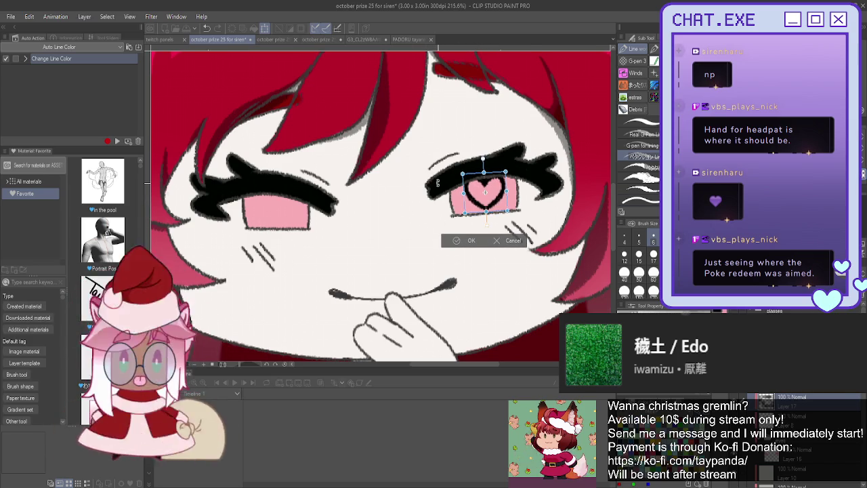
drag(437, 183, 447, 201)
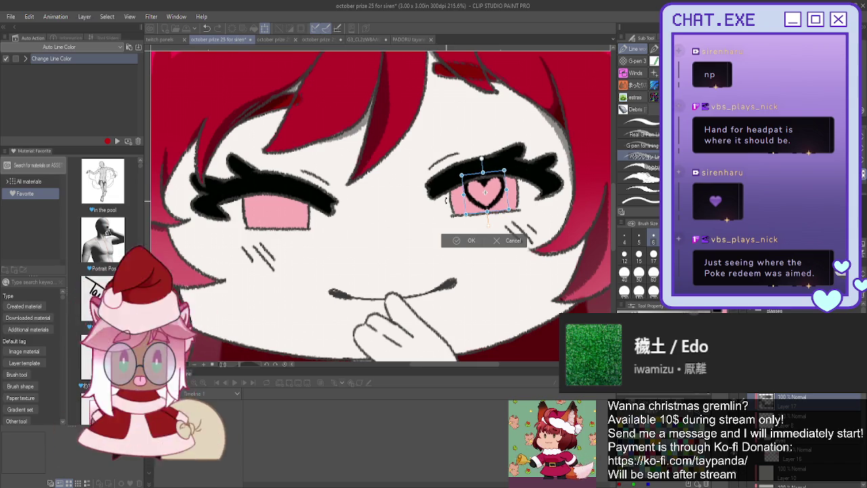
click(475, 241)
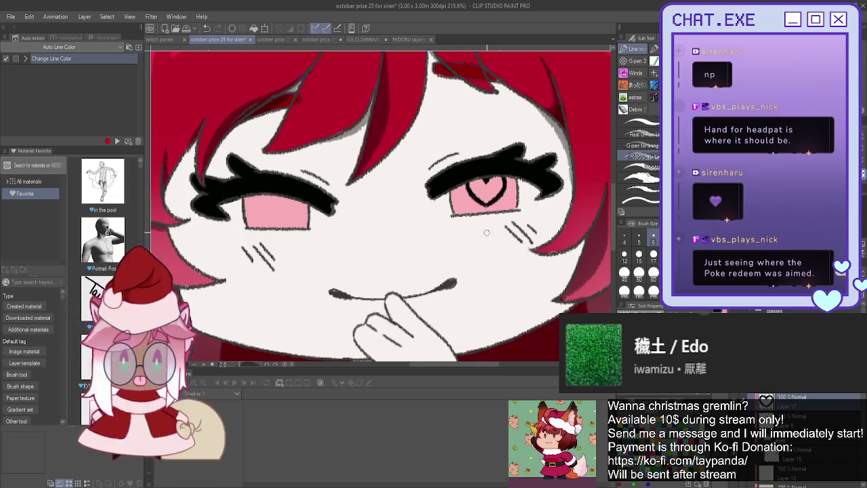
key(ctrl+s)
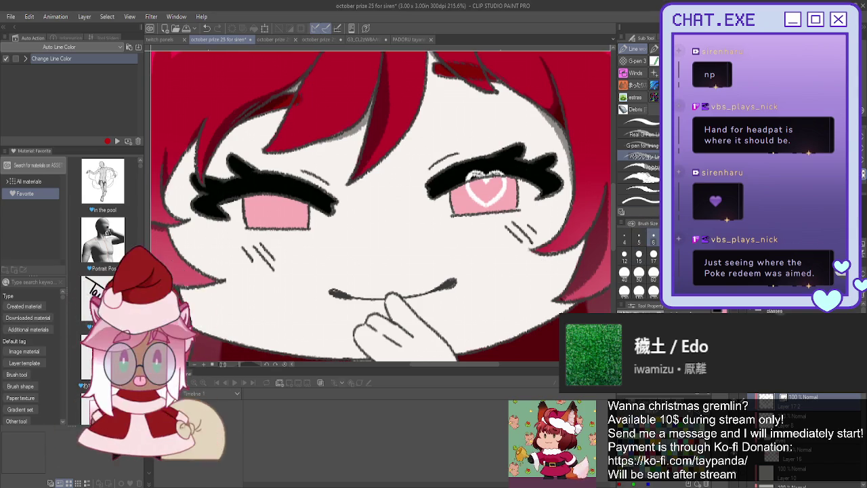
Tilt and reshape the right eye's white heart slightly with a transform.
key(o)
drag(457, 165, 455, 170)
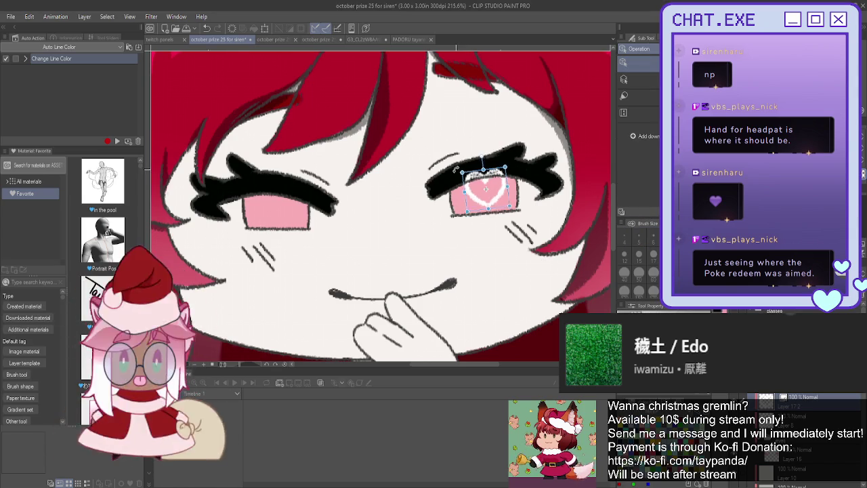
drag(475, 200, 472, 206)
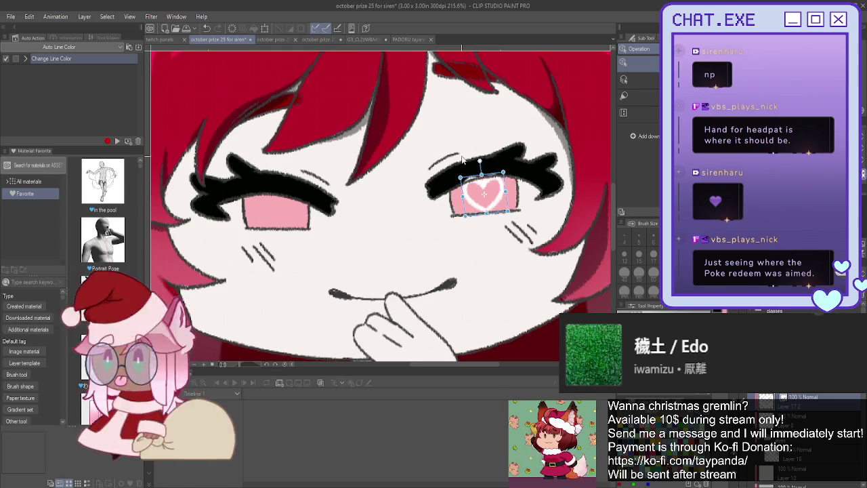
Select the layer below and move its white heart to the centre of the left eye.
click(810, 440)
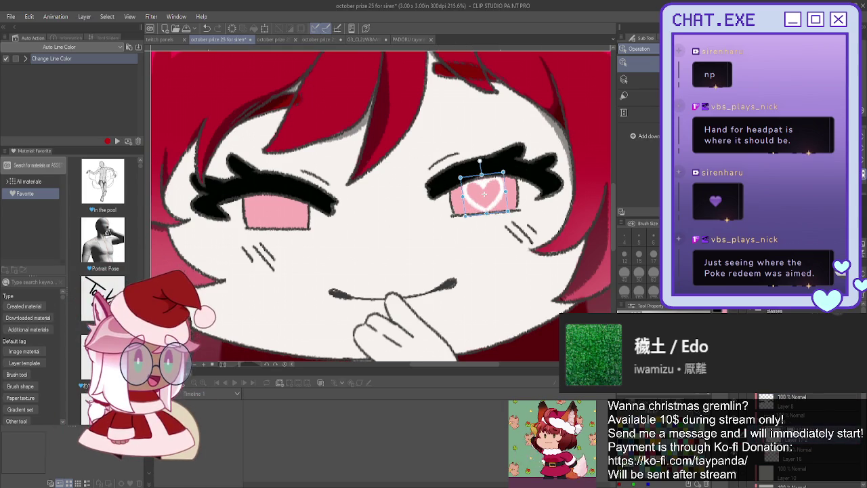
key(k)
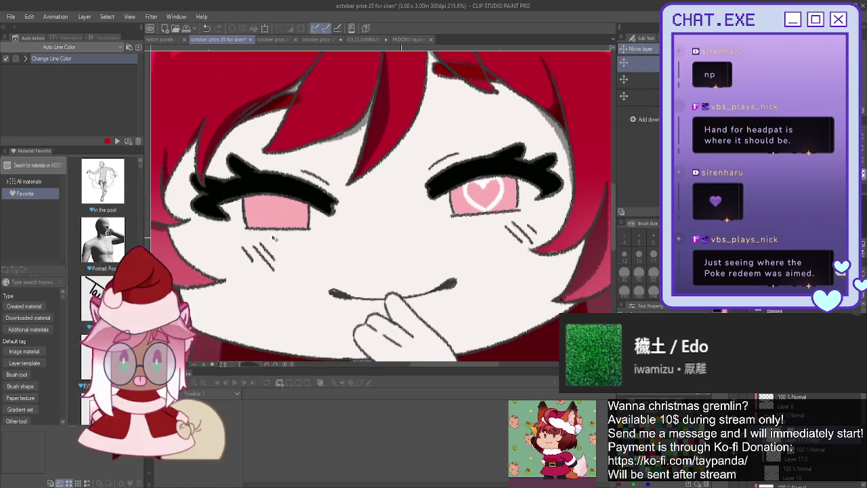
drag(267, 221, 283, 232)
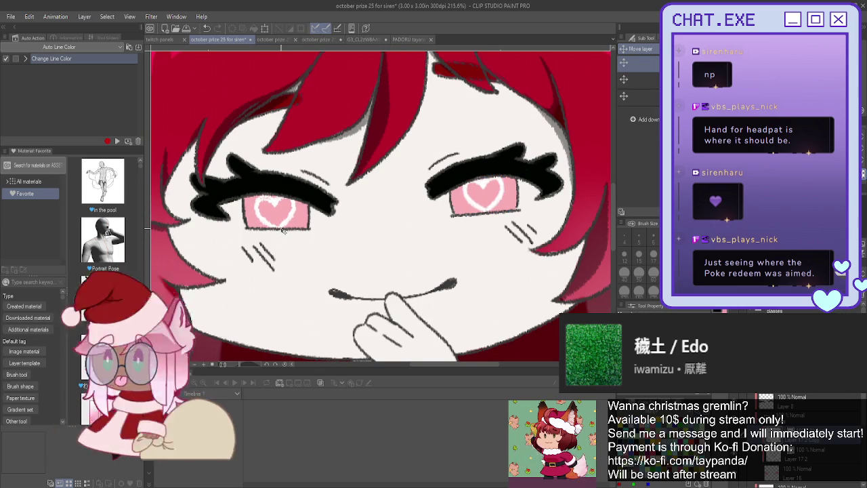
Review the whole character, undo the heart highlights in both eyes, and view the pink-gradient reference.
scroll(283, 230, down, 2)
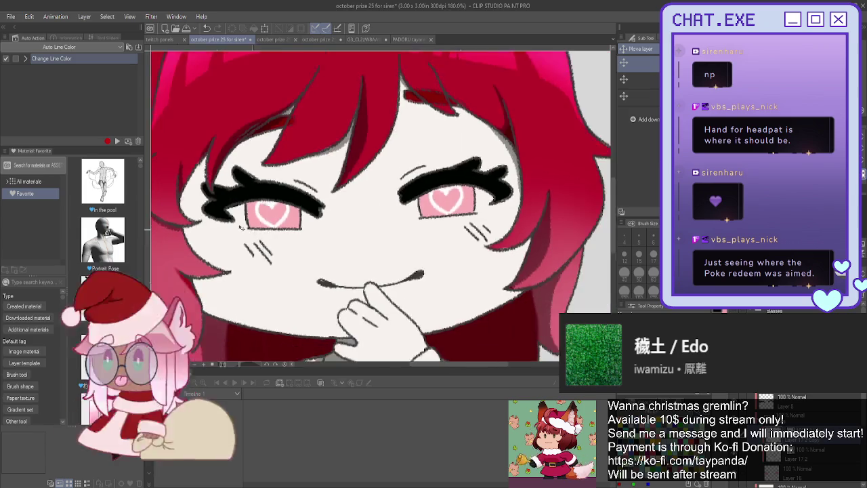
scroll(228, 226, down, 2)
scroll(228, 224, down, 1)
scroll(203, 215, down, 1)
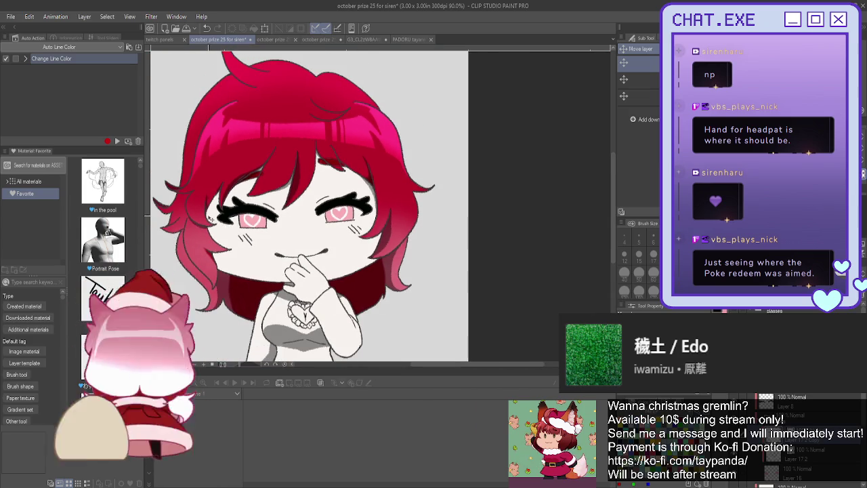
scroll(203, 216, up, 1)
scroll(217, 223, up, 1)
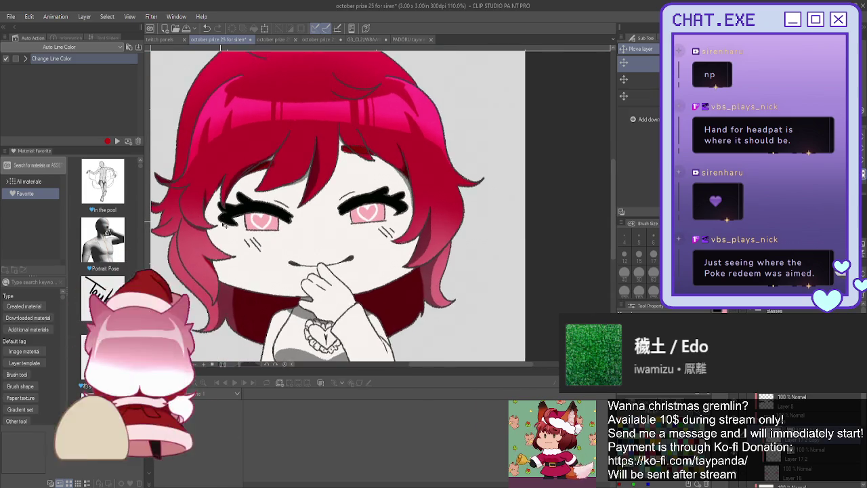
scroll(224, 225, up, 2)
scroll(227, 228, up, 1)
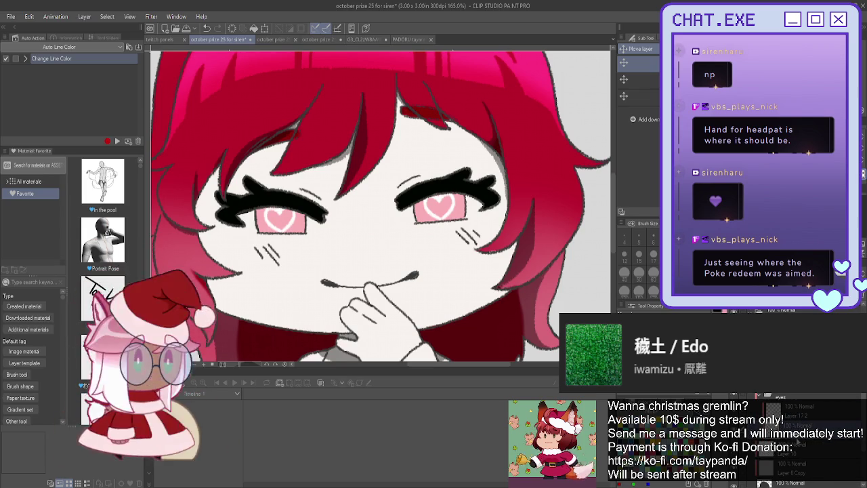
key(ctrl+z)
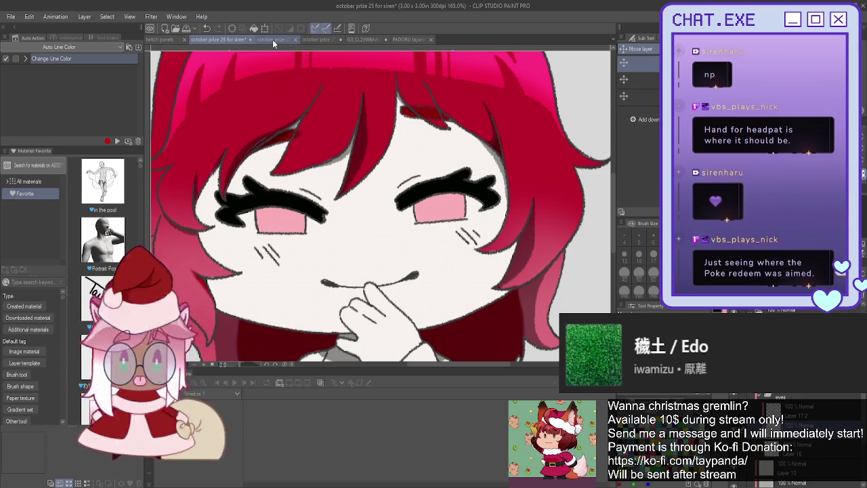
click(365, 39)
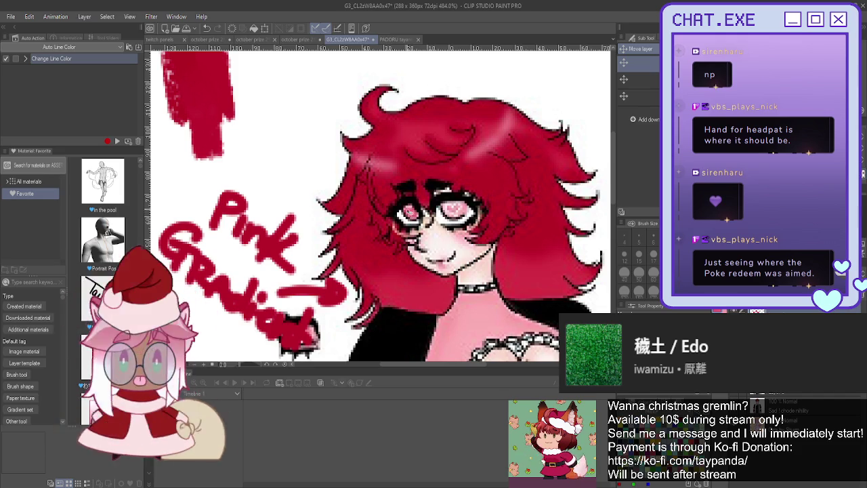
Back on the chibi canvas, shade the left iris deeper pink with the pen and show the heart pupils again.
click(215, 40)
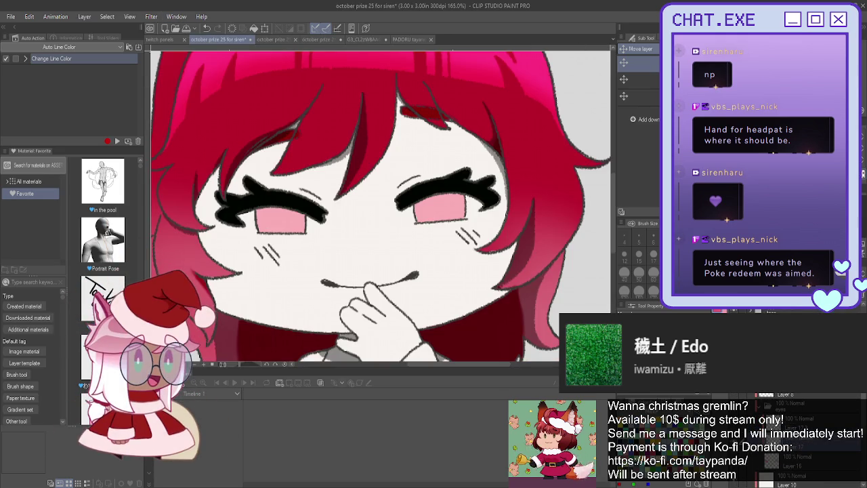
key(p)
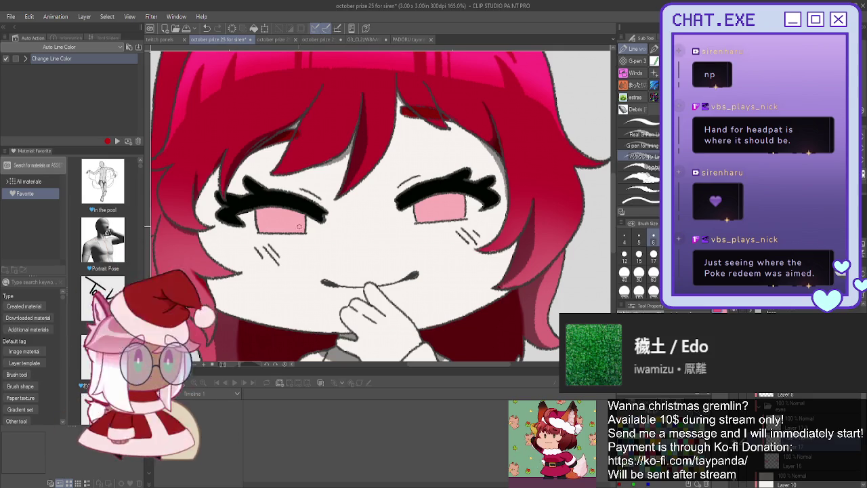
mouse_move(301, 212)
mouse_down()
mouse_move(277, 214)
mouse_move(258, 203)
mouse_up()
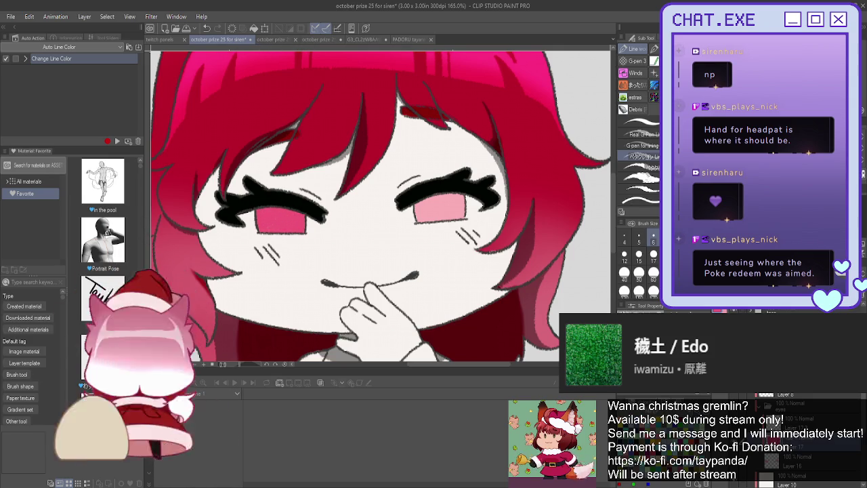
click(759, 437)
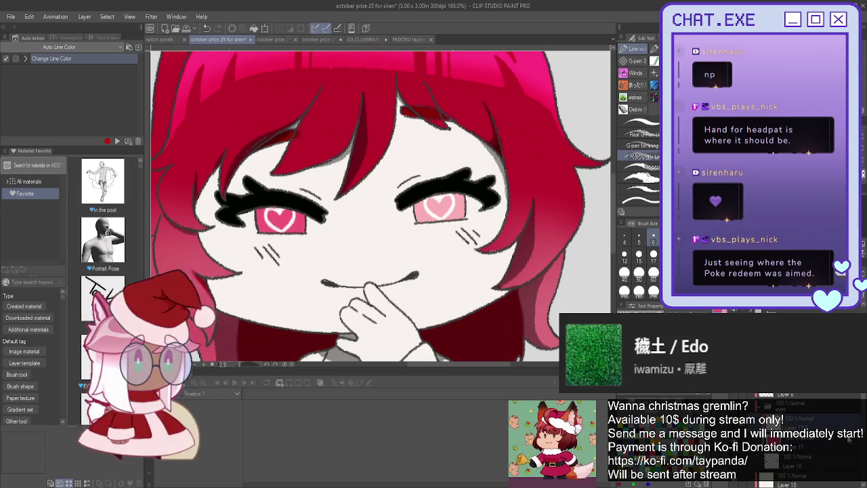
key(ctrl+t)
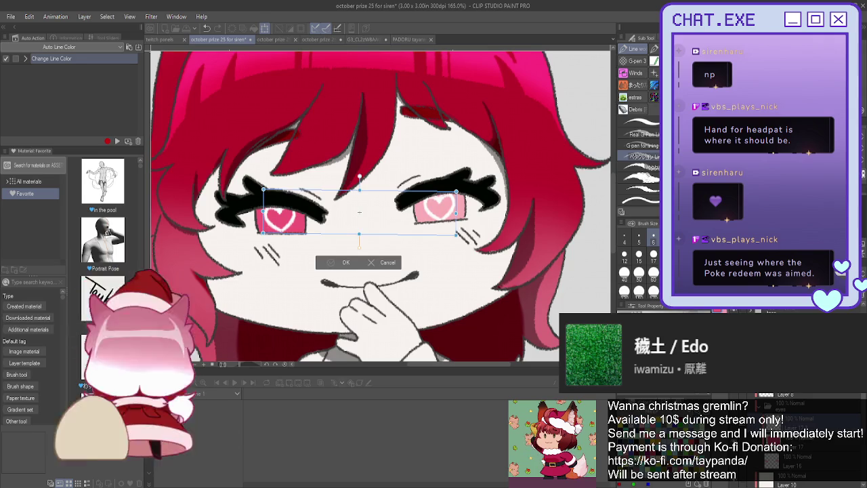
Commit the heart pupils' transform and zoom in on the face.
click(342, 263)
scroll(317, 278, down, 2)
scroll(316, 278, down, 2)
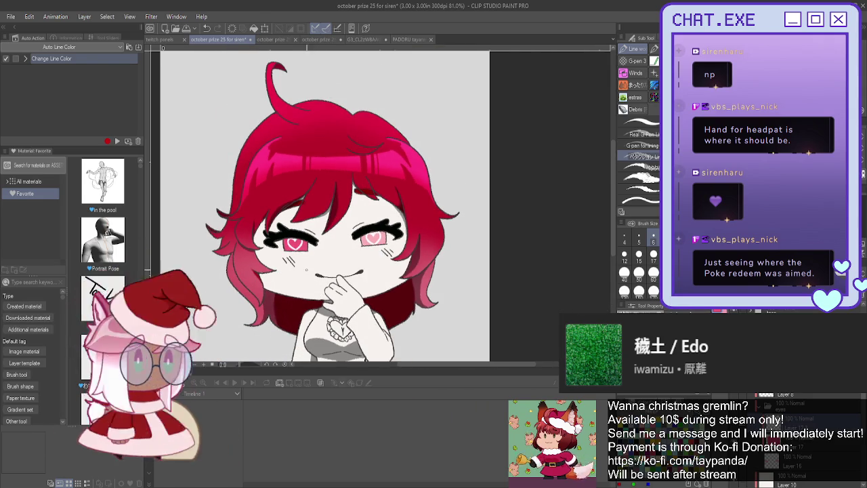
scroll(306, 269, up, 1)
scroll(306, 270, up, 1)
scroll(307, 270, up, 1)
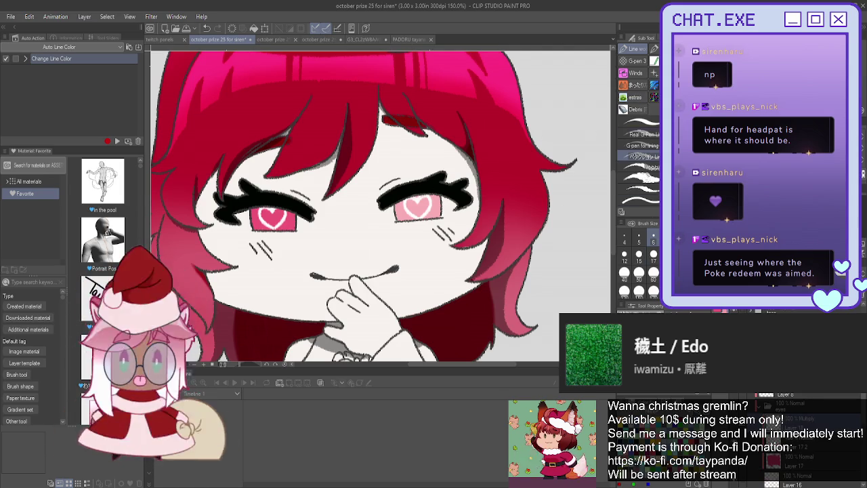
key(b)
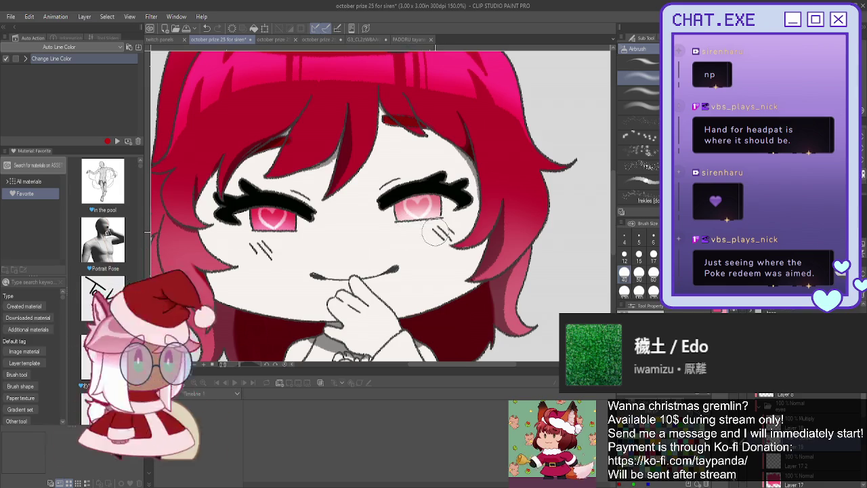
Re-centre and zoom out the view, pick a larger brush size, and switch to the Pen tool.
scroll(434, 233, down, 3)
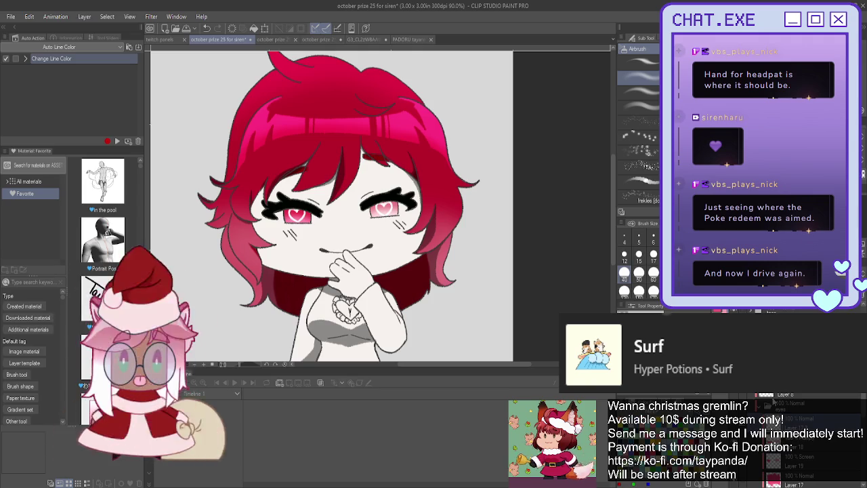
mouse_move(332, 217)
mouse_down()
mouse_move(376, 192)
mouse_move(368, 233)
mouse_up()
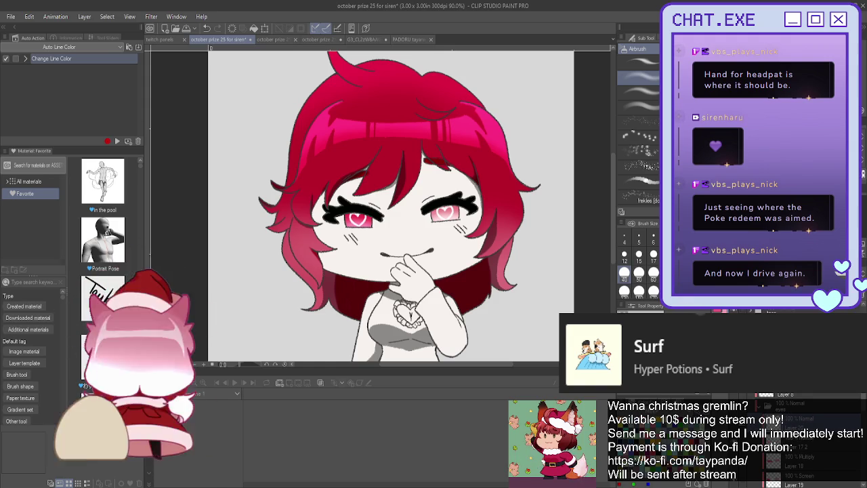
scroll(435, 165, up, 2)
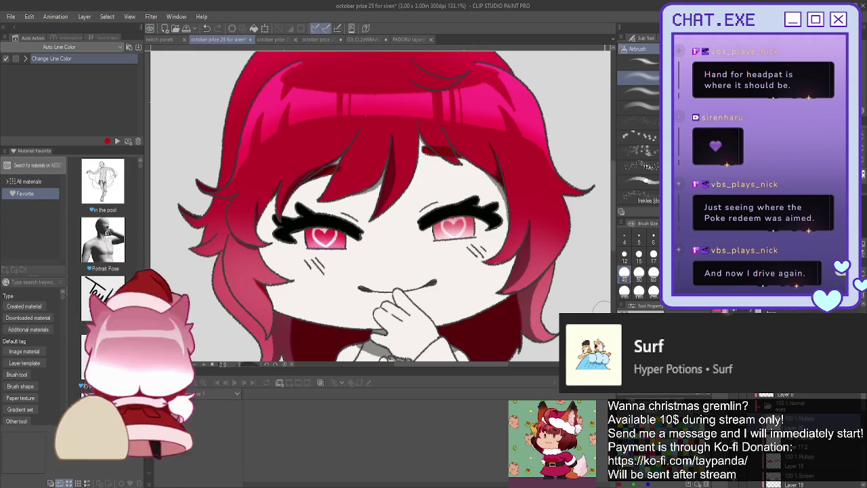
key(ctrl+minus)
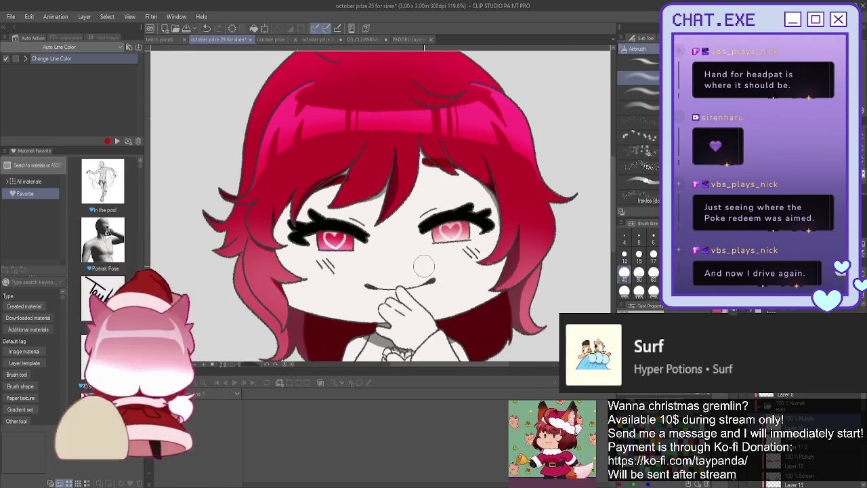
click(623, 272)
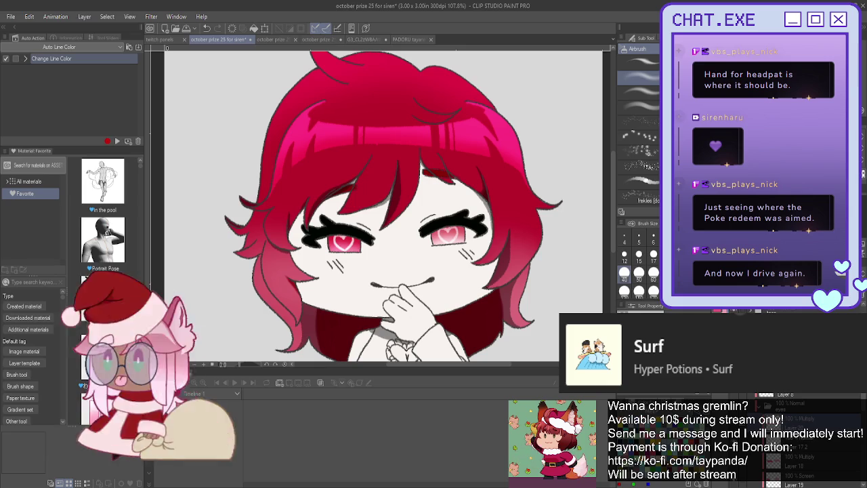
scroll(779, 440, down, 3)
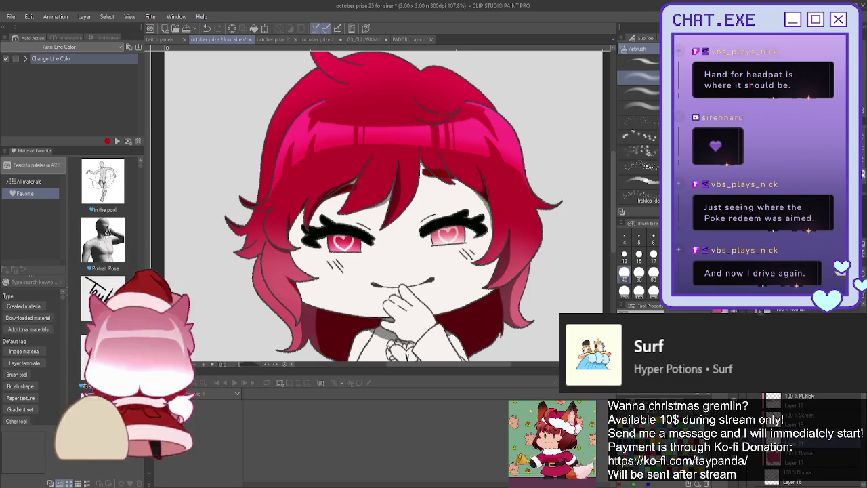
key(p)
click(637, 156)
scroll(465, 217, up, 2)
scroll(465, 216, up, 2)
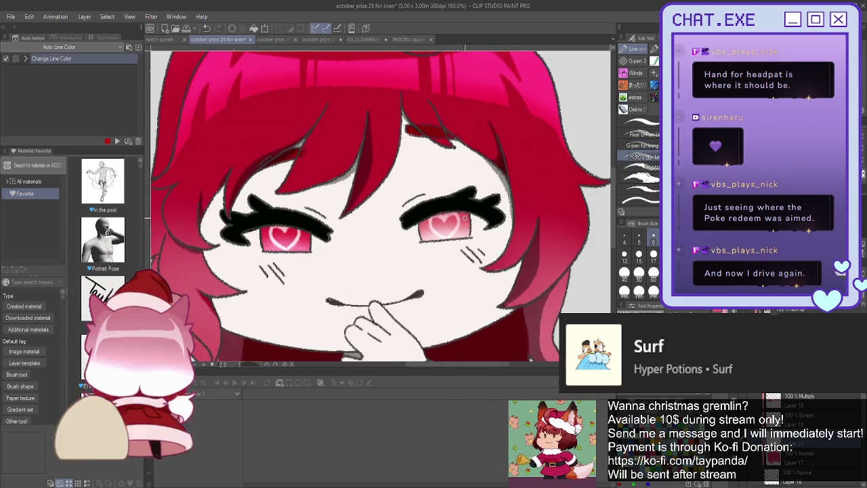
scroll(464, 217, up, 1)
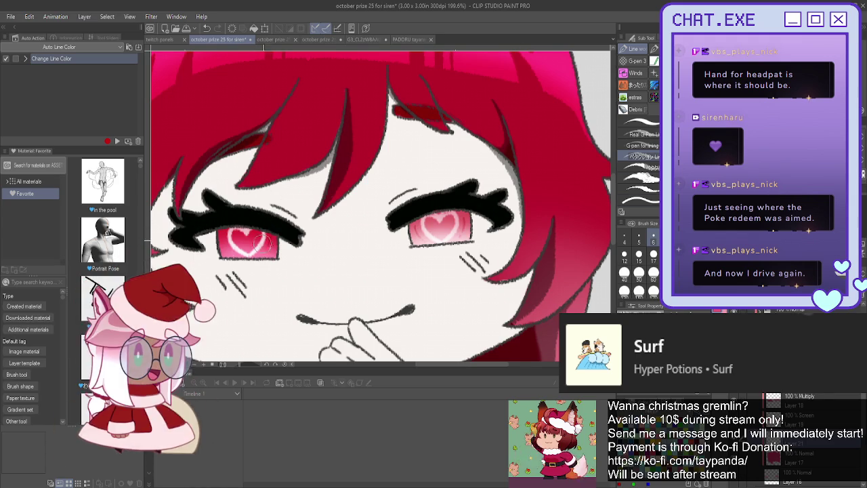
scroll(380, 290, down, 1)
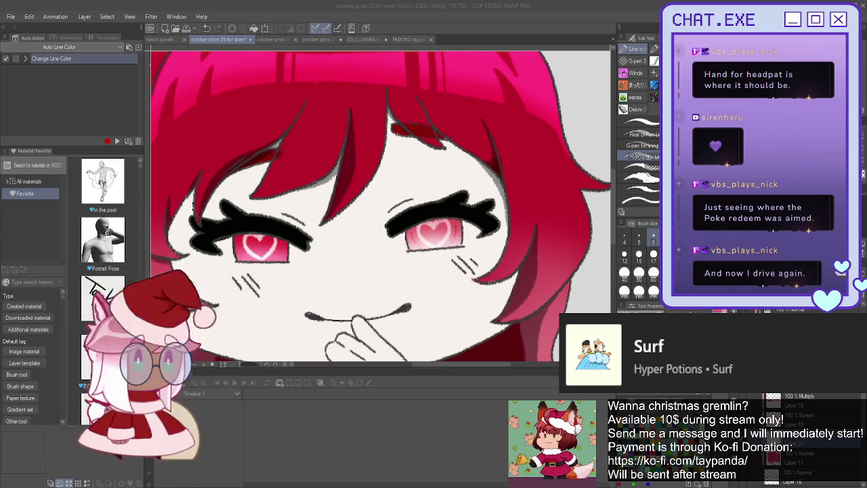
scroll(380, 203, up, 2)
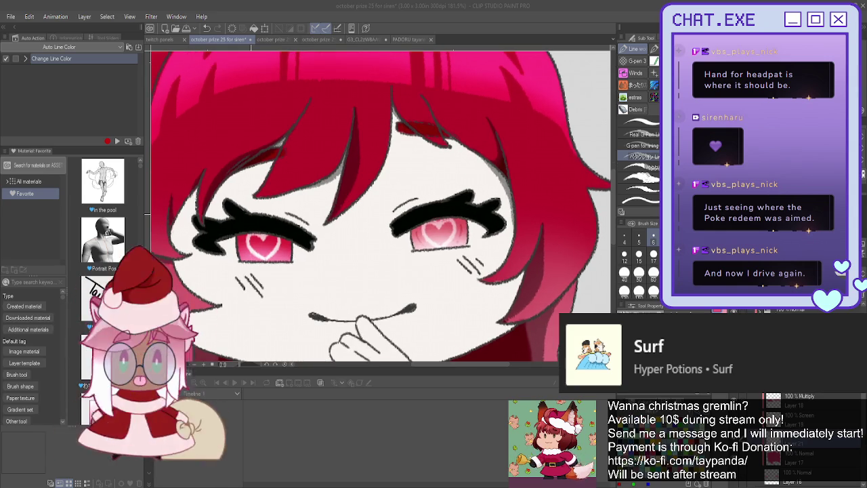
Zoom in and out around the eyes to inspect the highlights.
scroll(274, 249, up, 2)
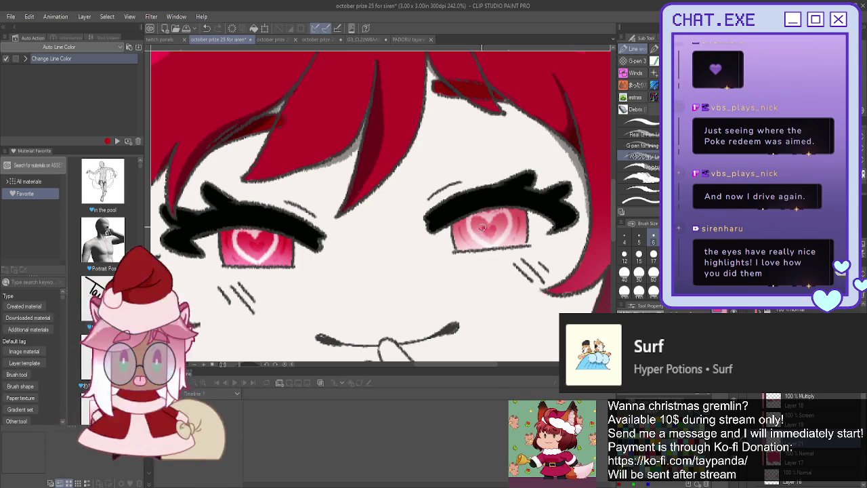
scroll(447, 247, down, 4)
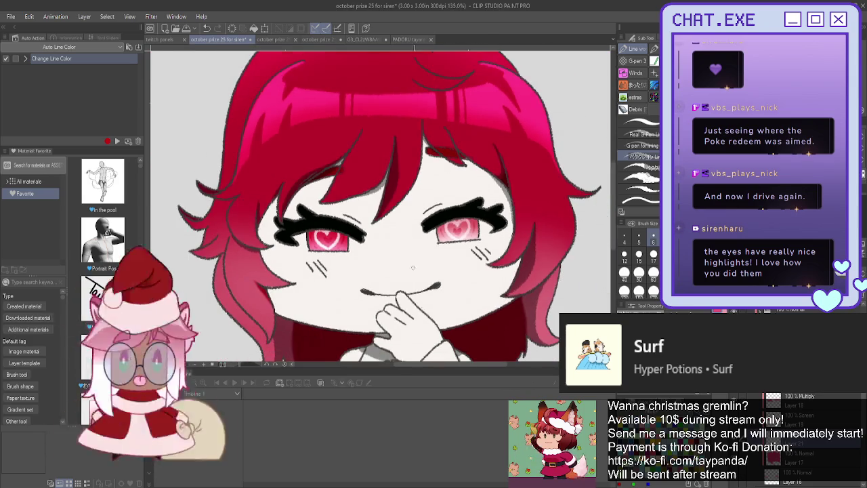
scroll(413, 267, down, 1)
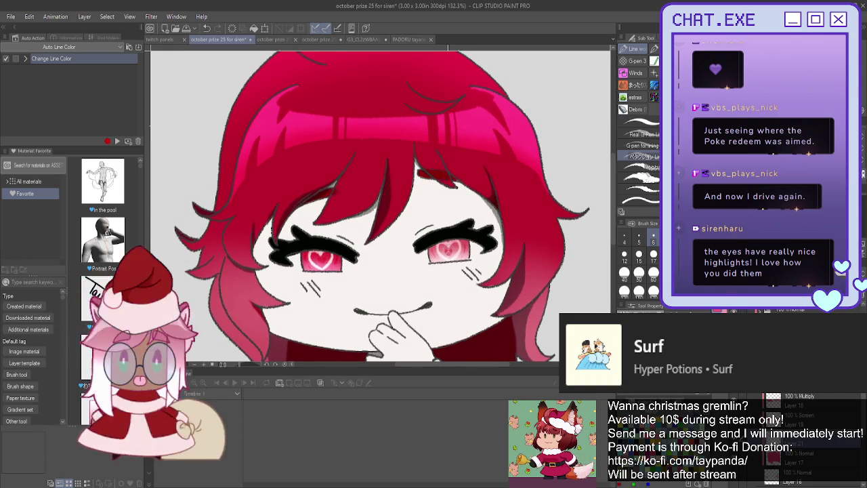
scroll(453, 223, up, 1)
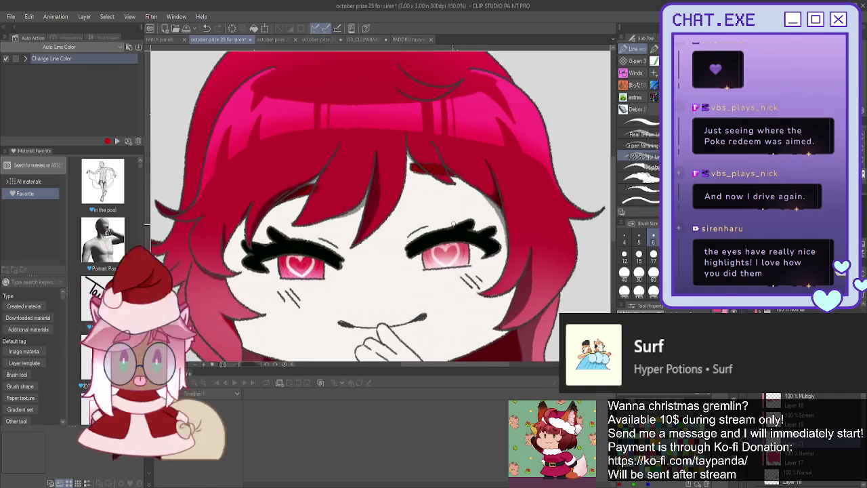
scroll(452, 224, up, 2)
scroll(453, 224, up, 2)
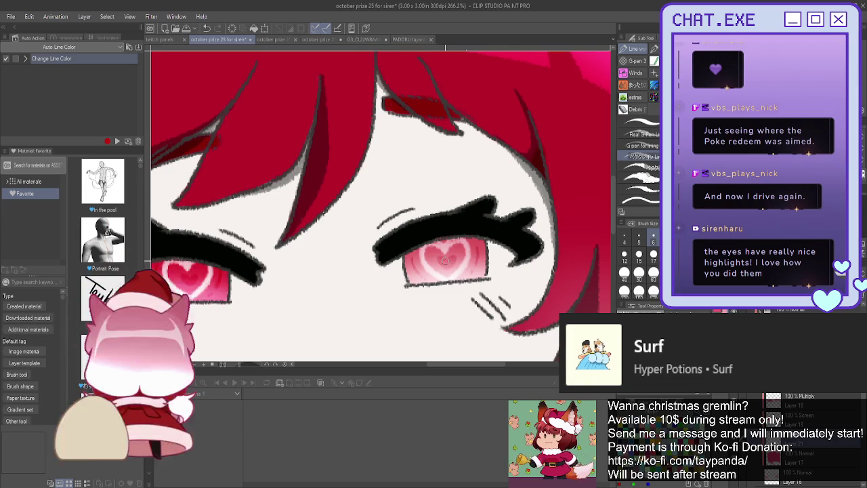
scroll(438, 259, down, 3)
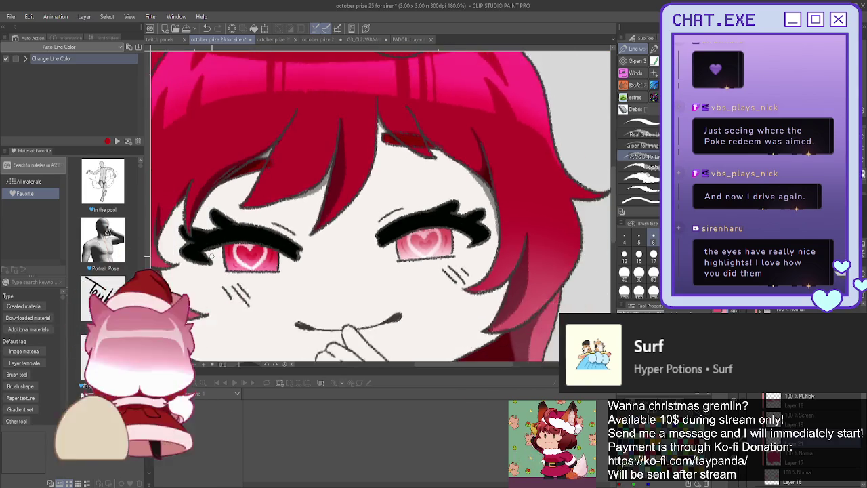
scroll(224, 259, up, 3)
scroll(231, 258, up, 2)
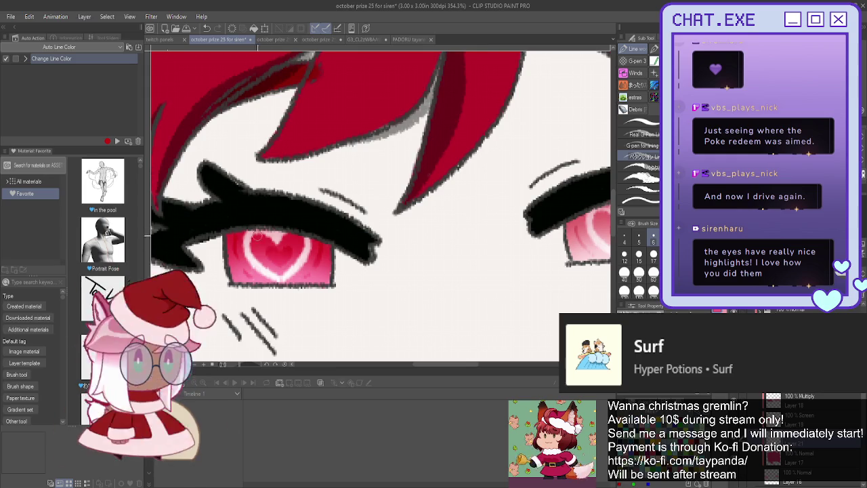
Zoom out to see the whole chibi canvas.
scroll(257, 235, down, 1)
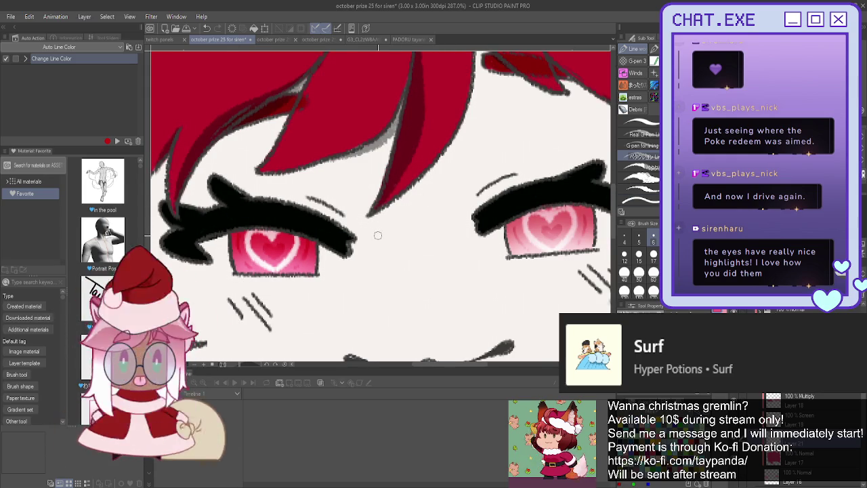
scroll(379, 236, down, 2)
scroll(379, 271, down, 1)
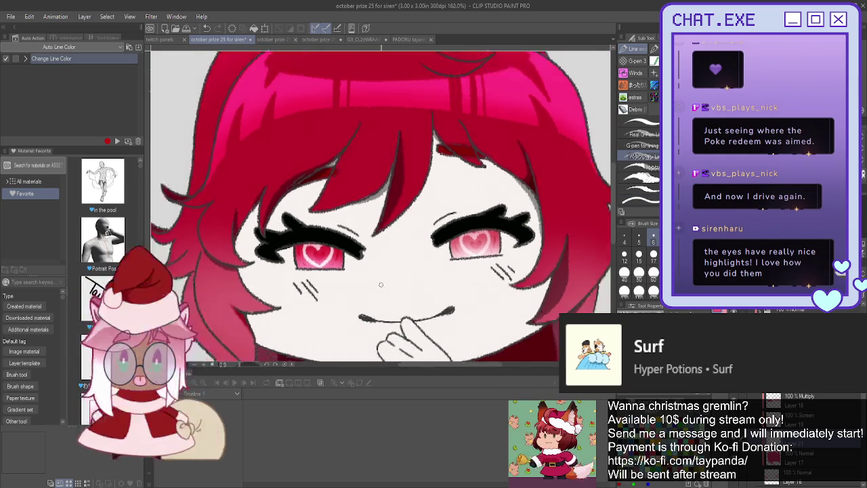
scroll(378, 290, down, 1)
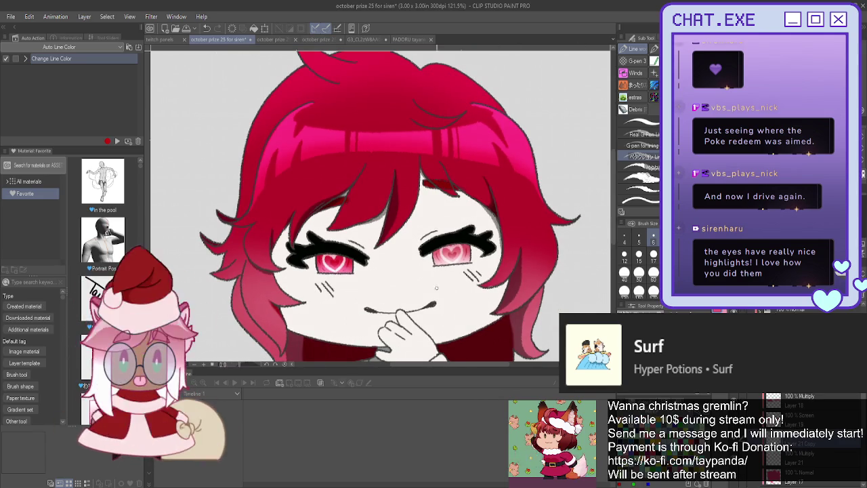
scroll(436, 288, down, 1)
scroll(436, 287, down, 1)
scroll(437, 288, down, 1)
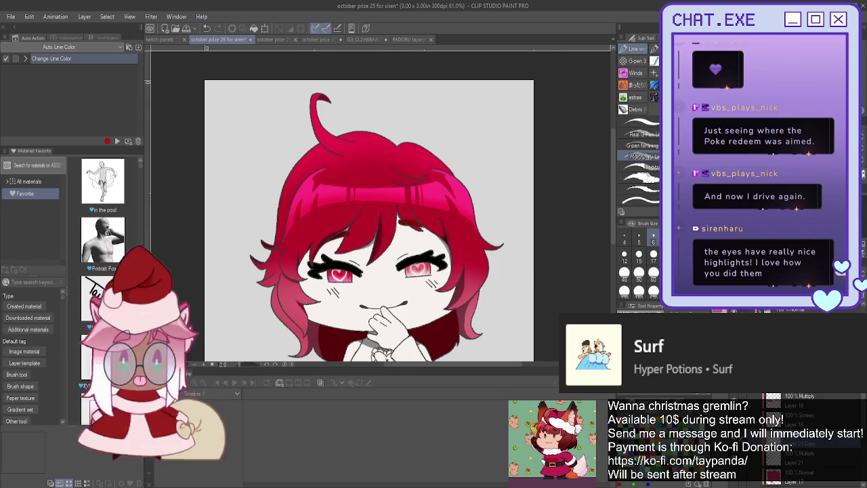
Airbrush a light pink blush onto the right cheek below the eye.
drag(406, 237, 431, 208)
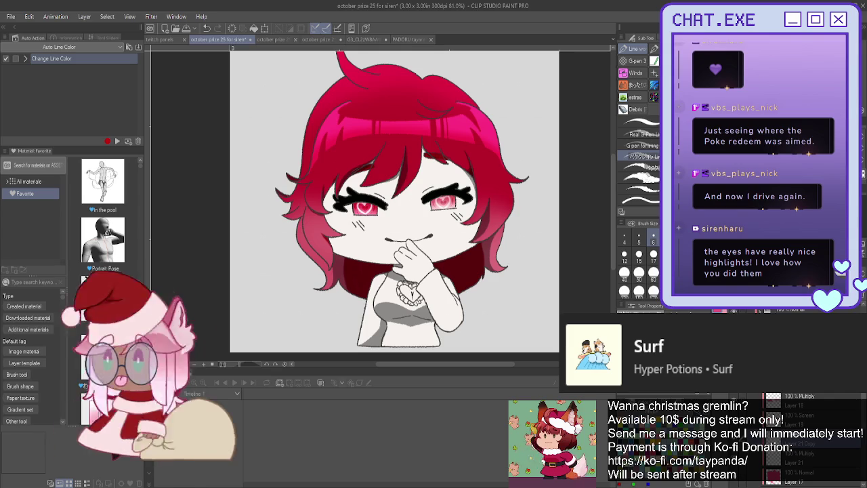
scroll(804, 439, down, 5)
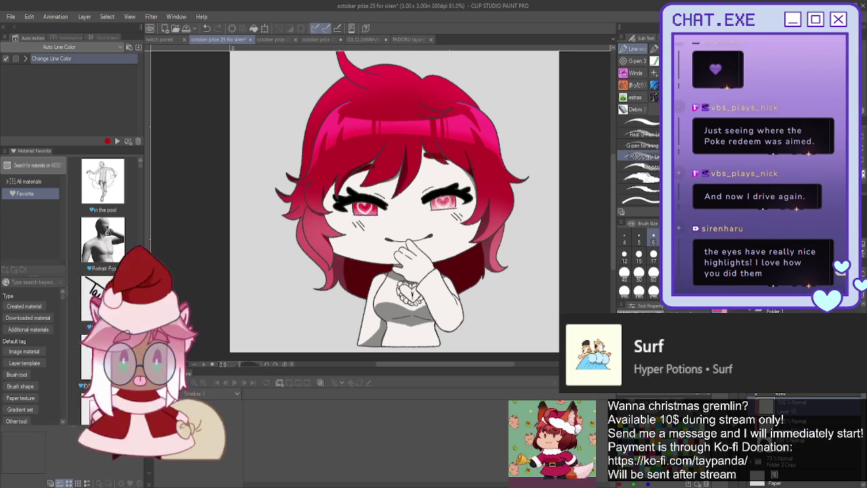
scroll(804, 439, up, 2)
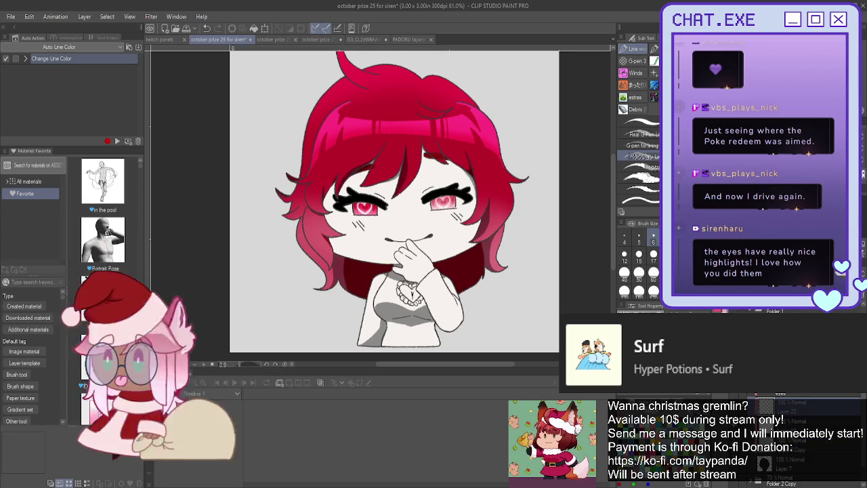
key(b)
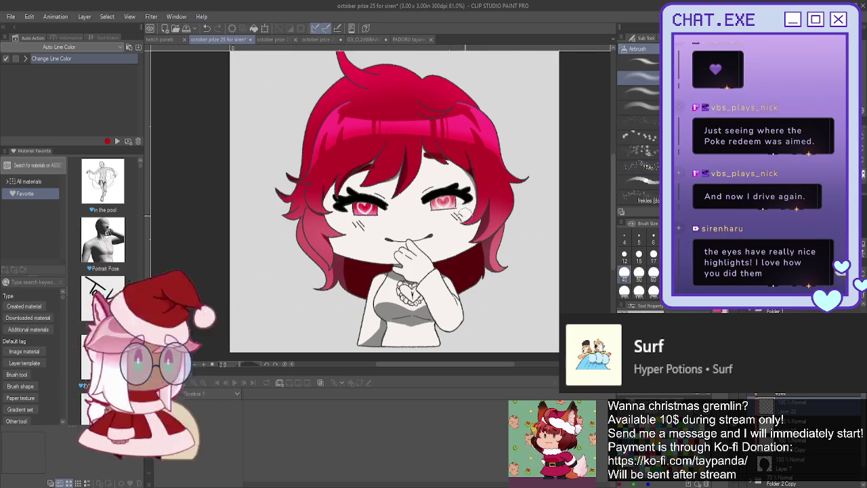
drag(468, 224, 452, 215)
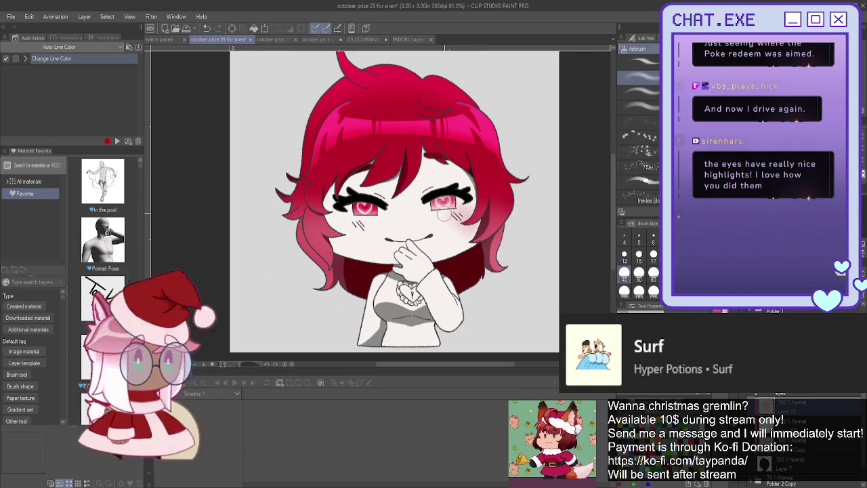
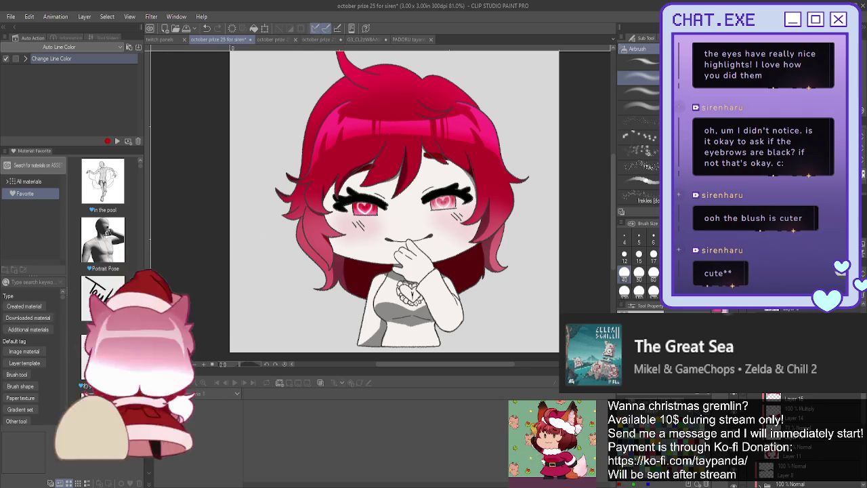
Paint both eyebrows solid black with the G-pen, then mirror the canvas to check the face.
scroll(772, 433, up, 2)
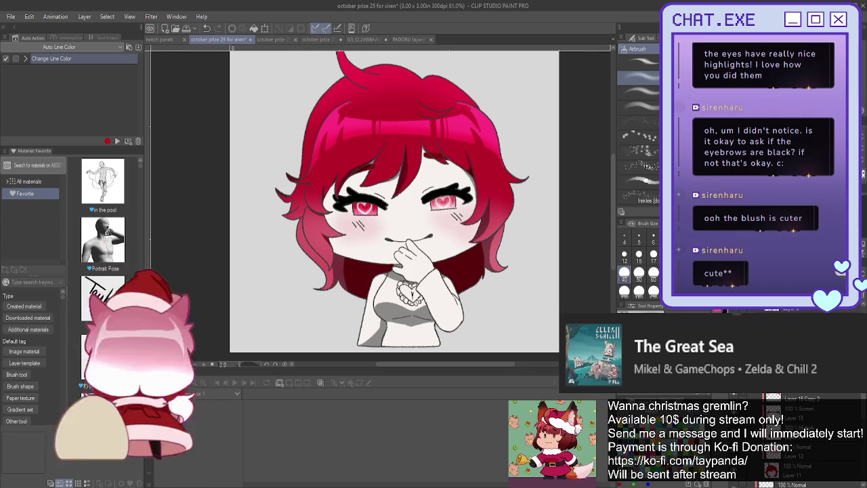
key(p)
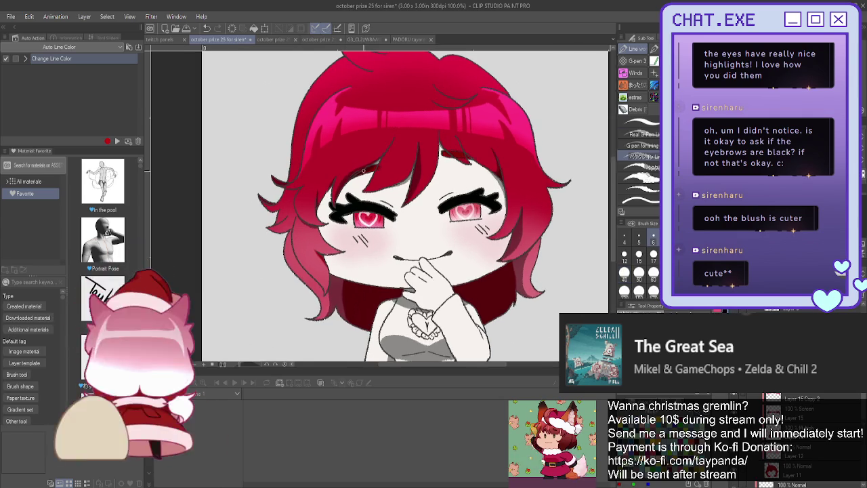
scroll(406, 169, up, 2)
scroll(393, 168, up, 2)
scroll(379, 166, up, 2)
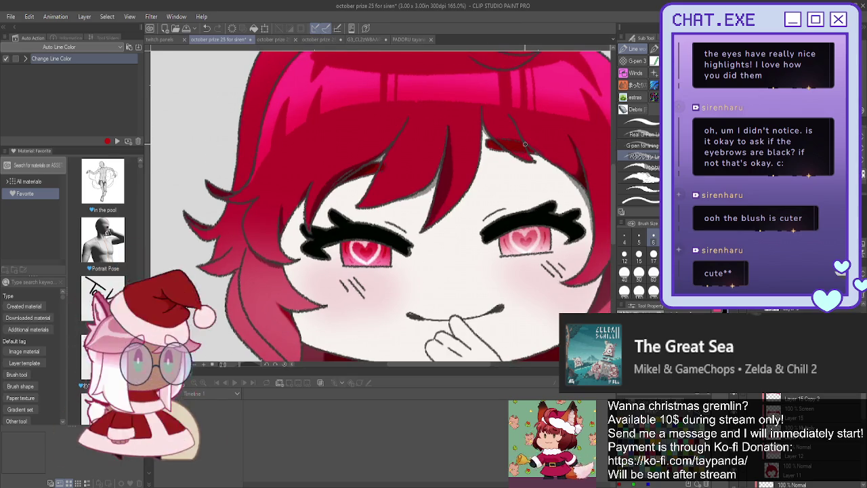
scroll(511, 140, up, 1)
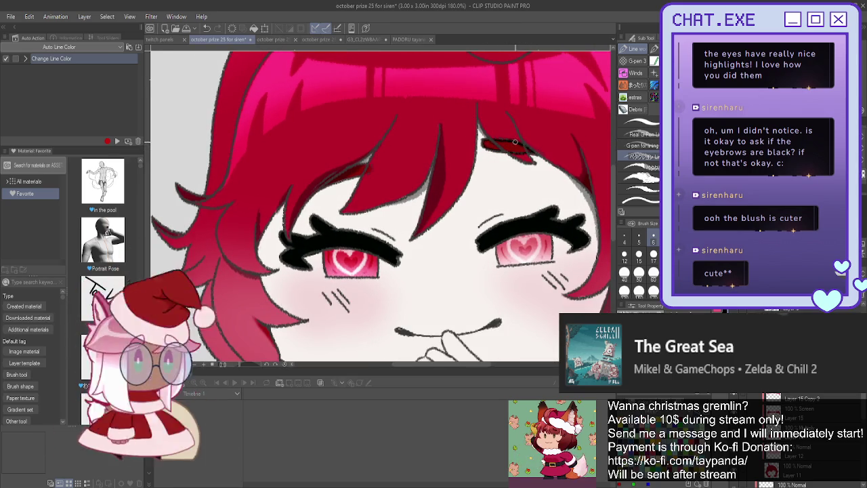
drag(511, 147, 491, 145)
drag(532, 157, 507, 150)
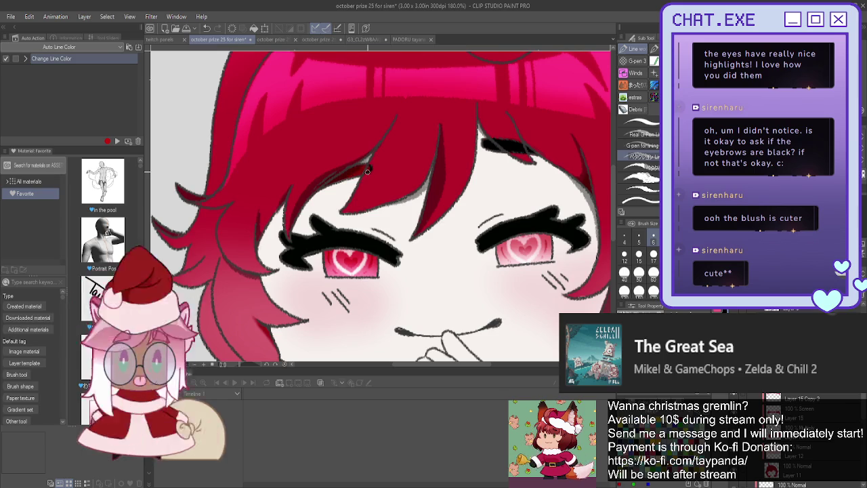
key(h)
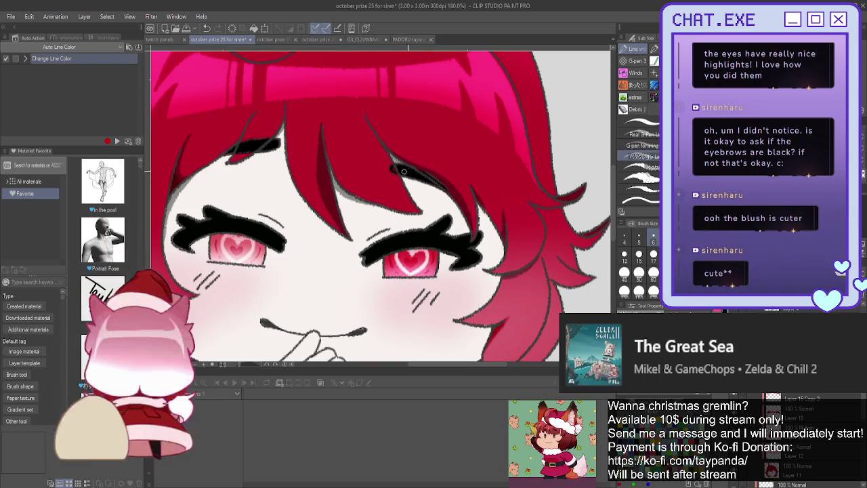
scroll(399, 170, down, 3)
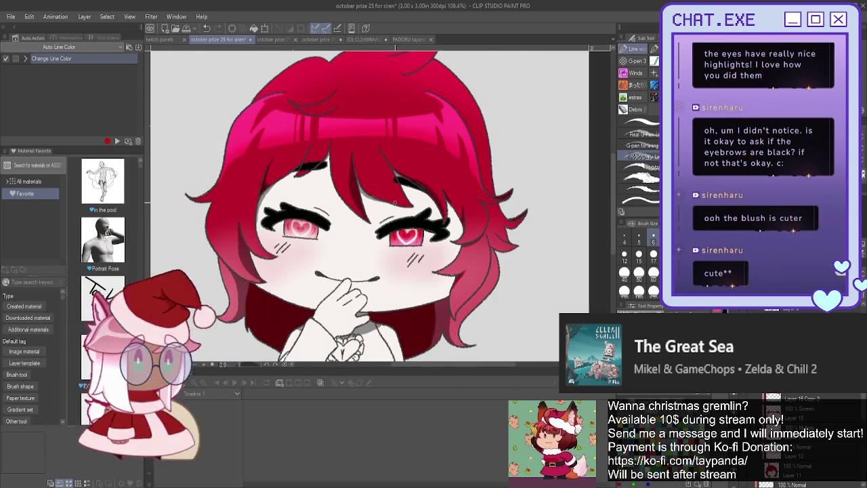
mouse_move(394, 202)
mouse_down()
mouse_move(498, 200)
mouse_move(472, 190)
mouse_up()
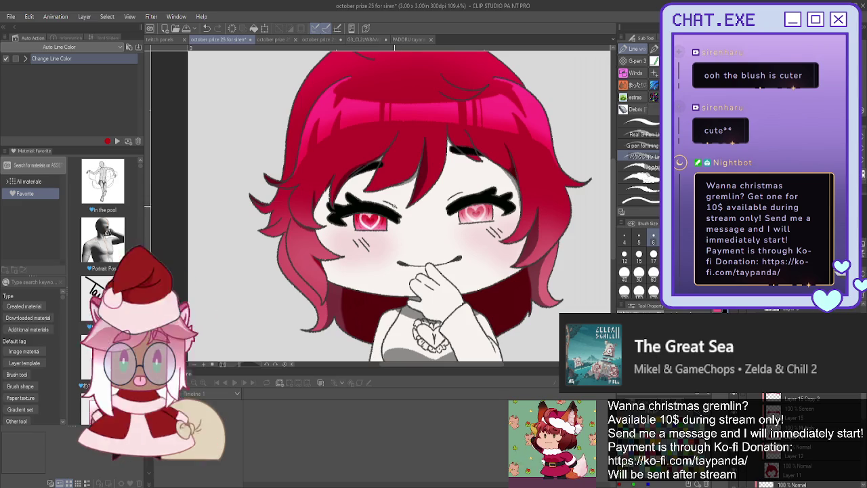
drag(420, 203, 379, 190)
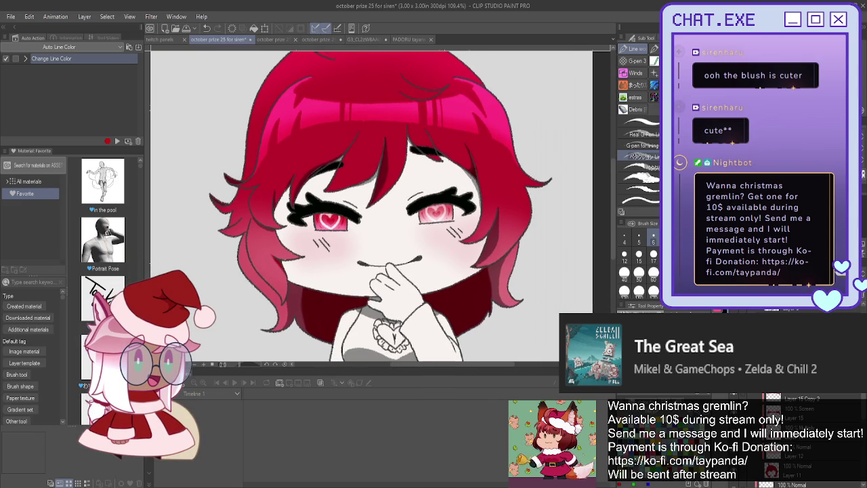
scroll(317, 220, up, 3)
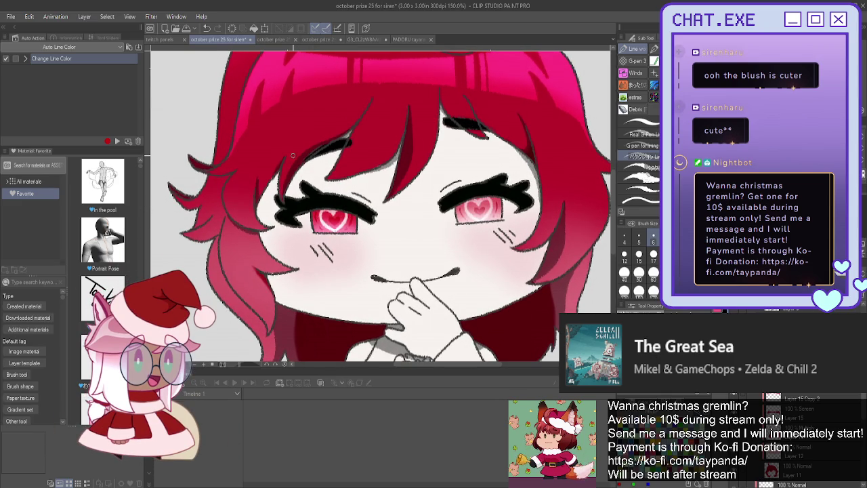
scroll(281, 179, up, 1)
scroll(278, 179, down, 1)
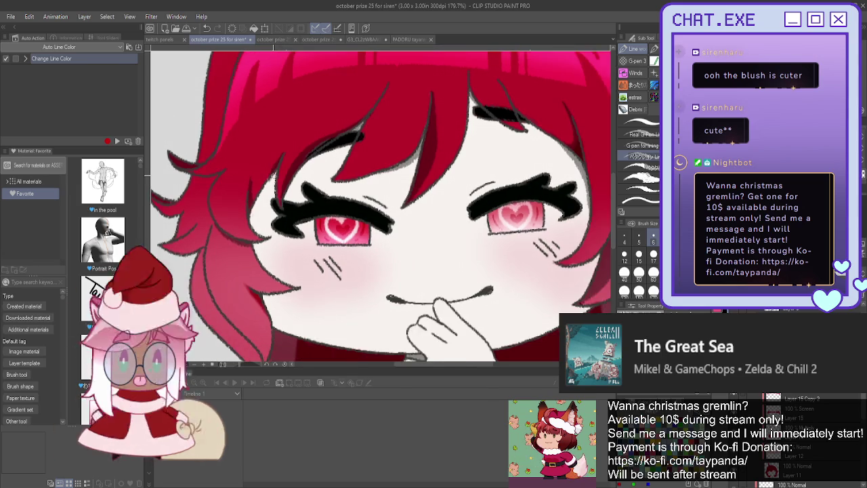
scroll(275, 177, down, 1)
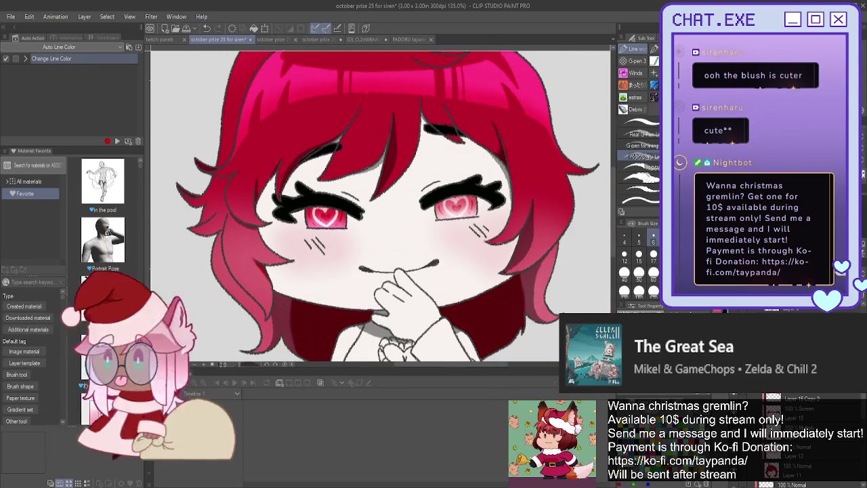
scroll(449, 229, down, 2)
scroll(450, 230, down, 1)
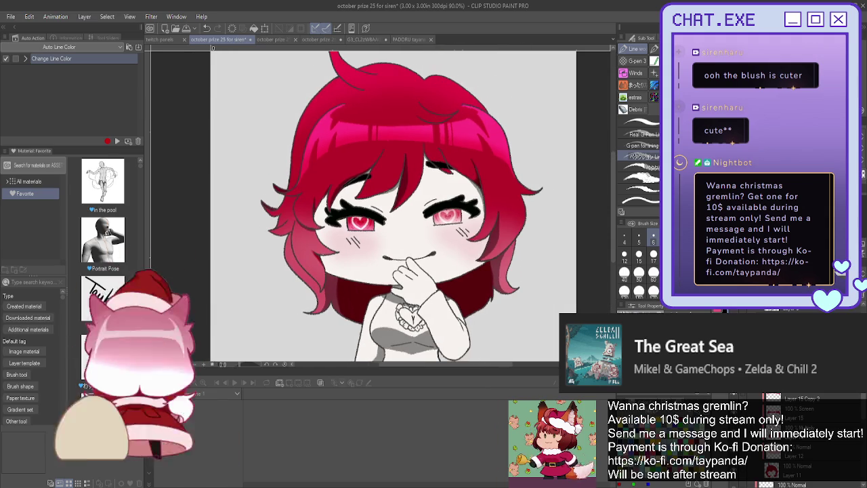
scroll(403, 203, down, 3)
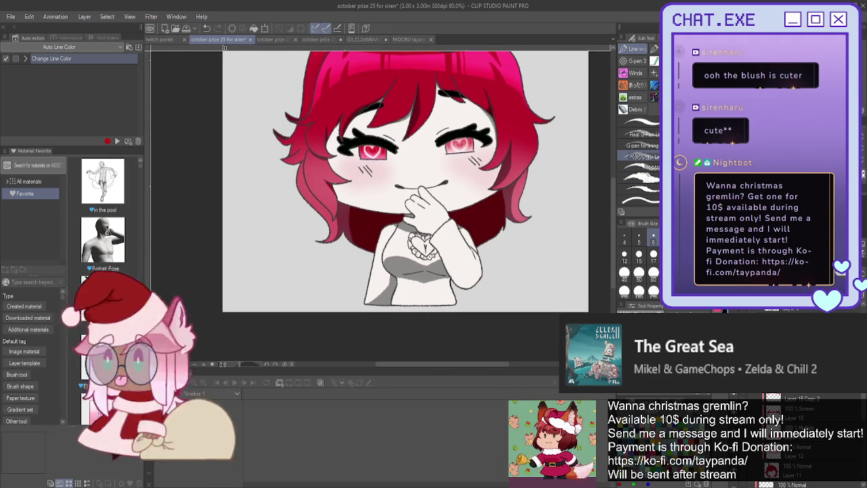
scroll(820, 415, down, 5)
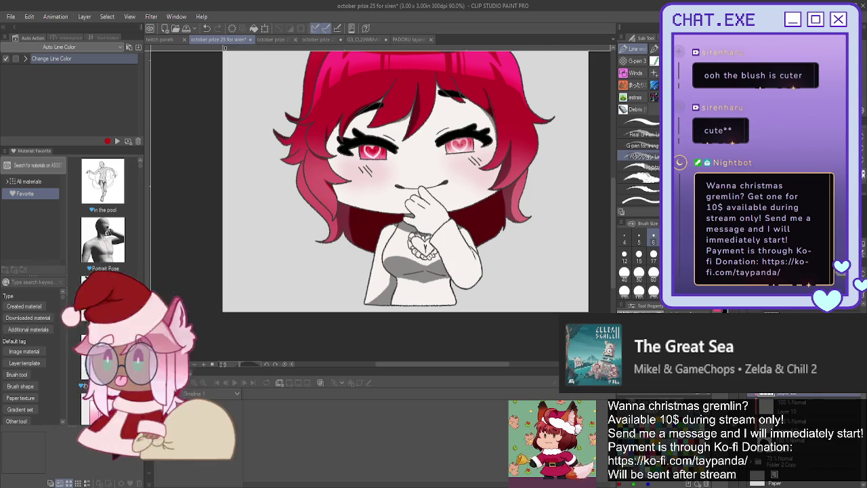
scroll(779, 420, up, 5)
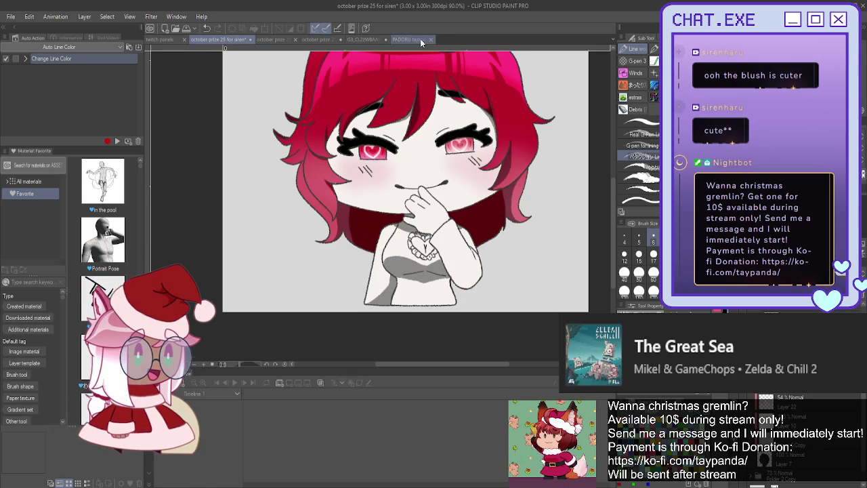
click(377, 39)
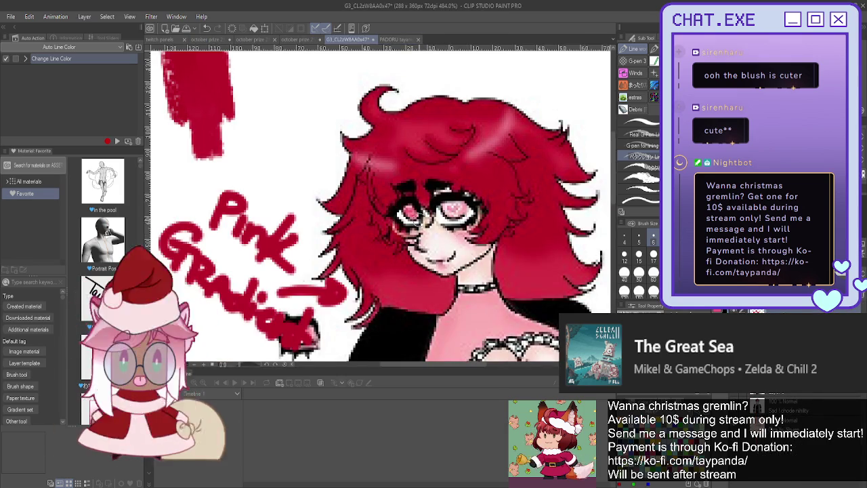
scroll(406, 203, down, 2)
scroll(401, 289, up, 1)
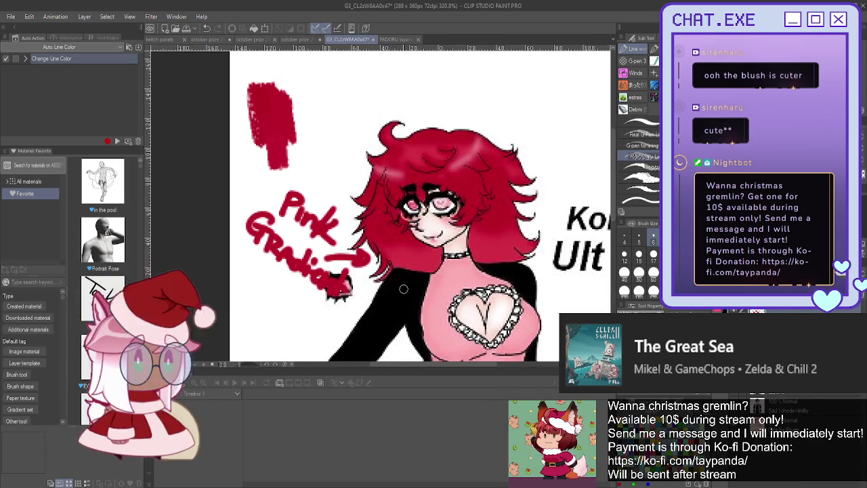
scroll(402, 288, up, 1)
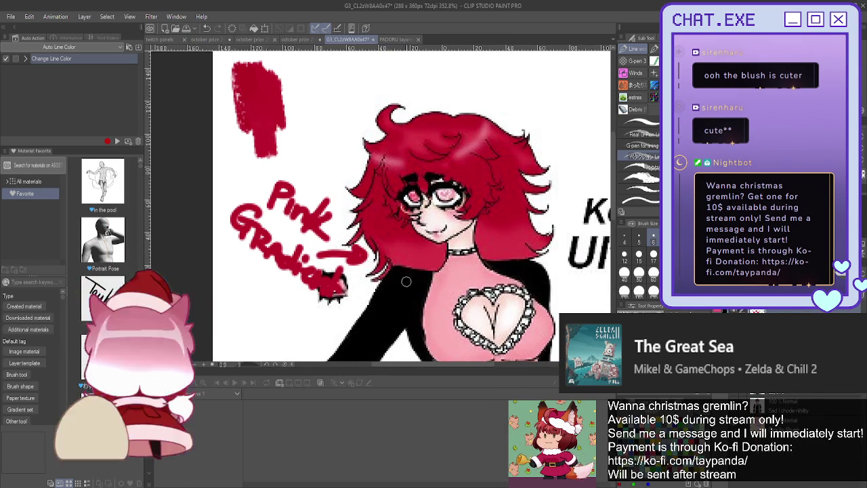
click(213, 39)
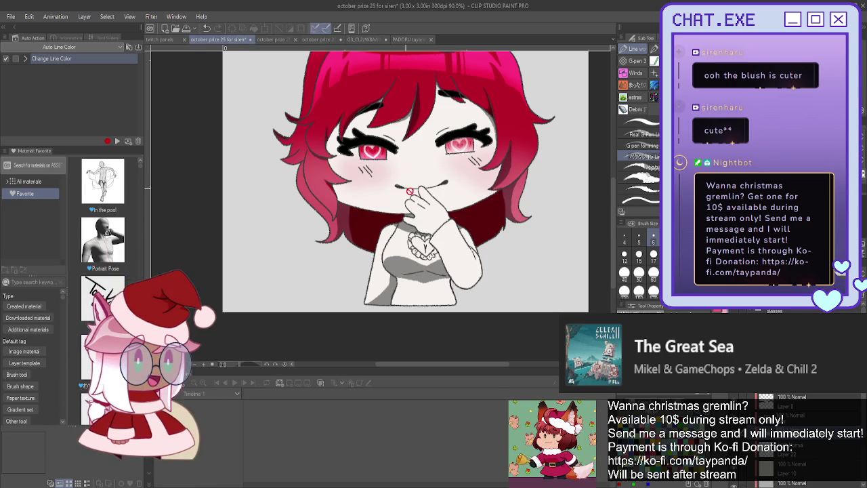
Draw pink lines along the top's hem and up its left edge to the shoulder.
scroll(447, 274, up, 2)
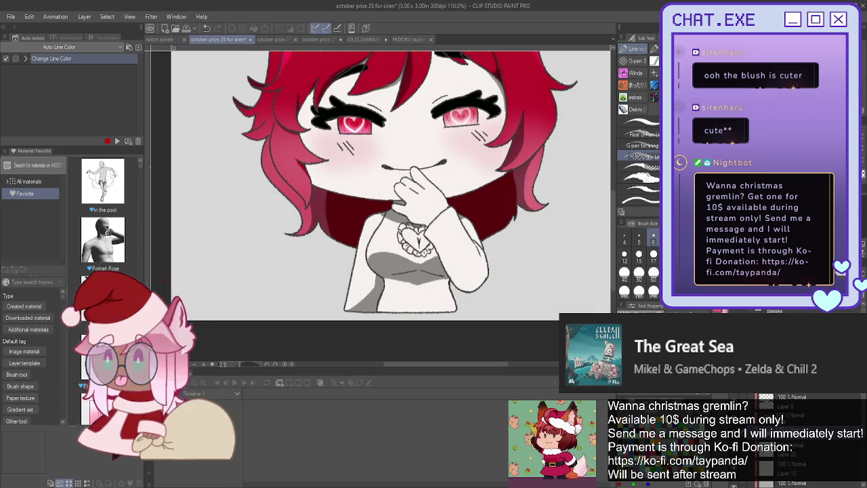
scroll(447, 237, up, 1)
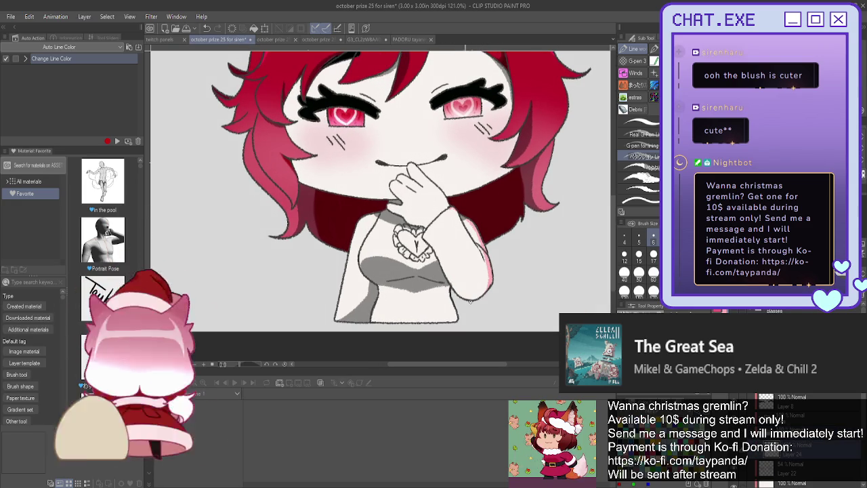
drag(459, 321, 401, 322)
mouse_move(342, 323)
mouse_down()
mouse_move(346, 254)
mouse_move(369, 214)
mouse_up()
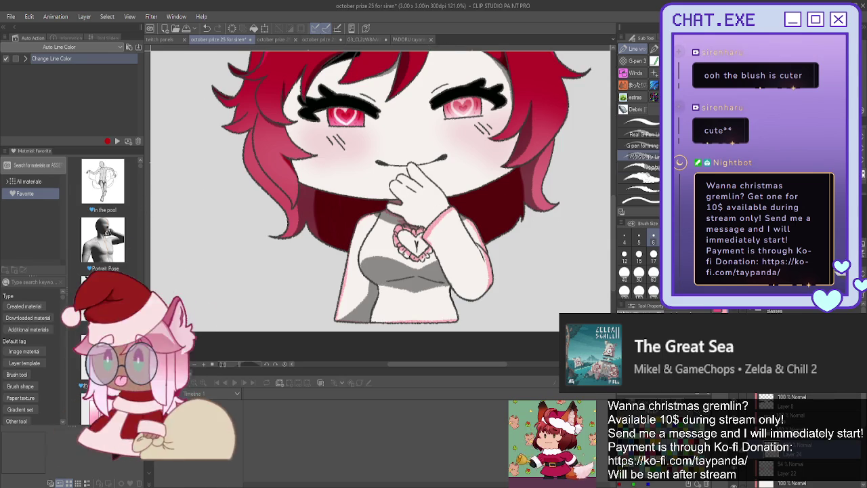
Fill the girl's top and sleeve with pink.
key(g)
click(464, 271)
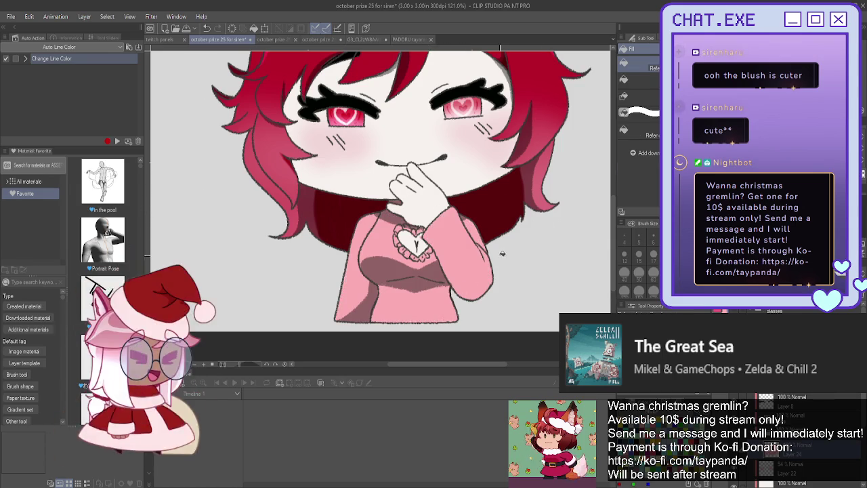
scroll(444, 217, up, 2)
scroll(454, 234, up, 2)
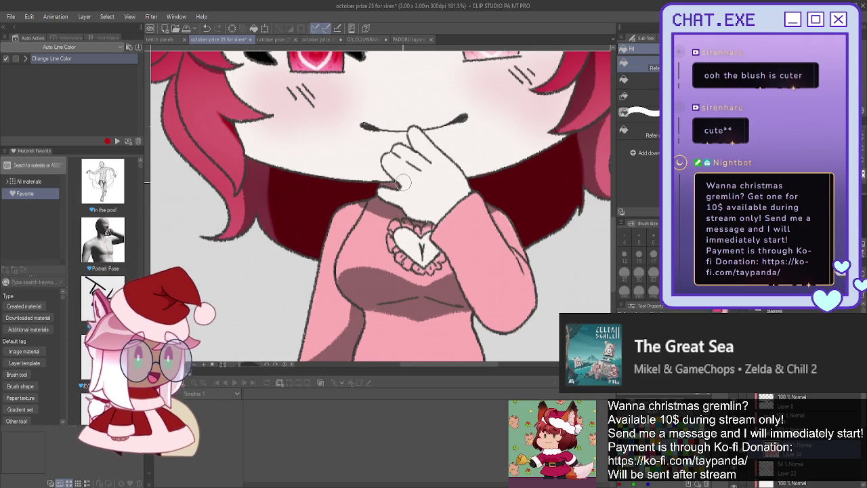
scroll(297, 120, down, 1)
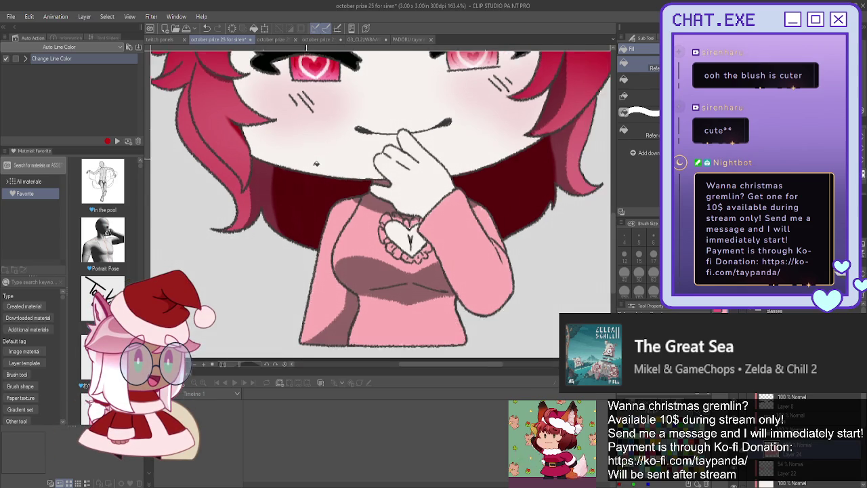
scroll(305, 129, down, 1)
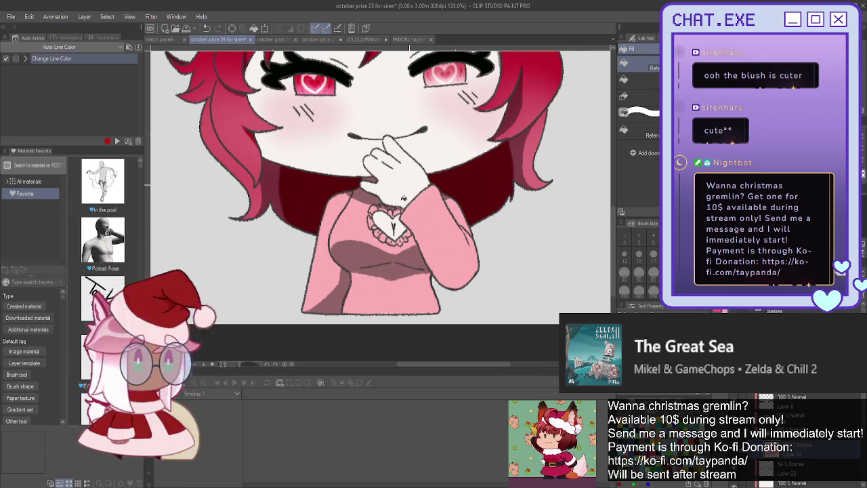
scroll(404, 197, up, 2)
scroll(404, 197, up, 1)
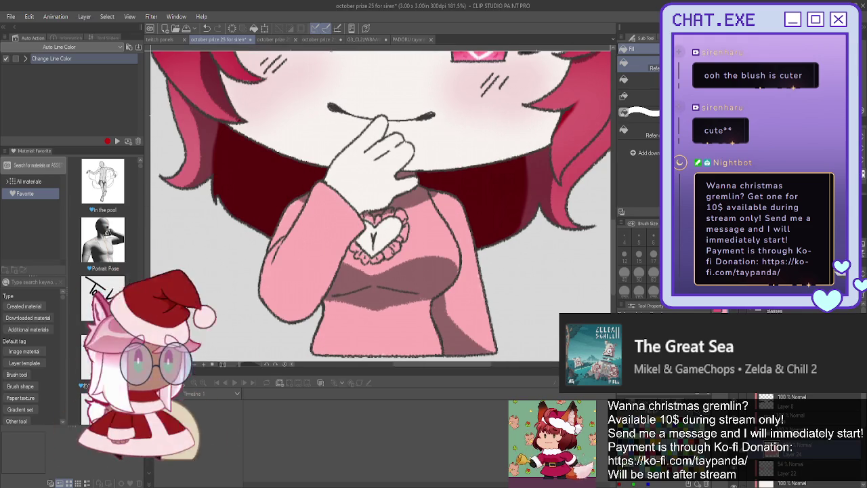
Mirror the canvas horizontally, recentre the character and view the reference drawing.
key(p)
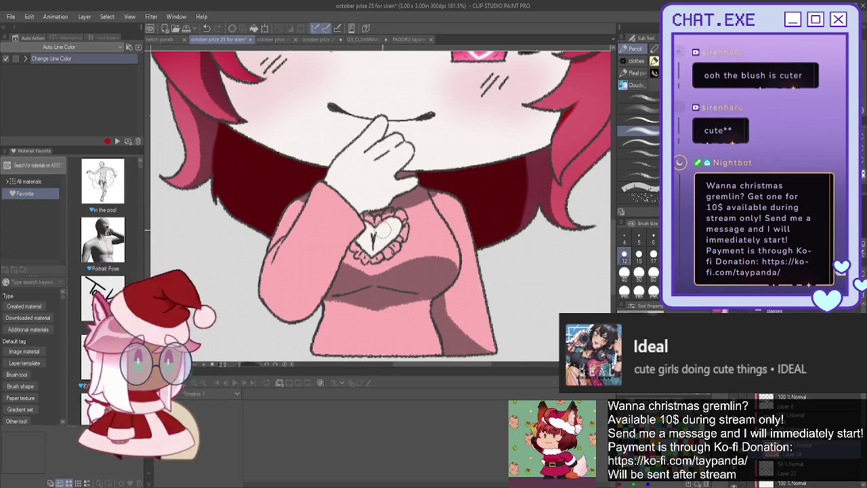
scroll(369, 226, down, 5)
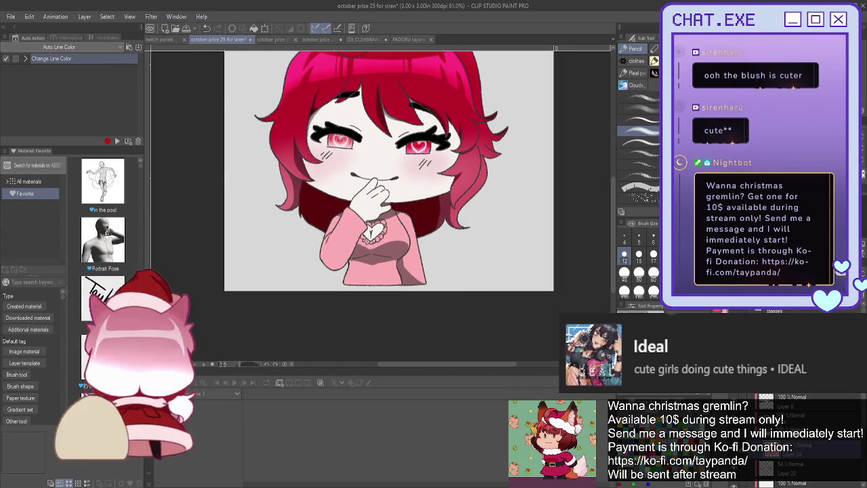
key(h)
drag(372, 170, 398, 179)
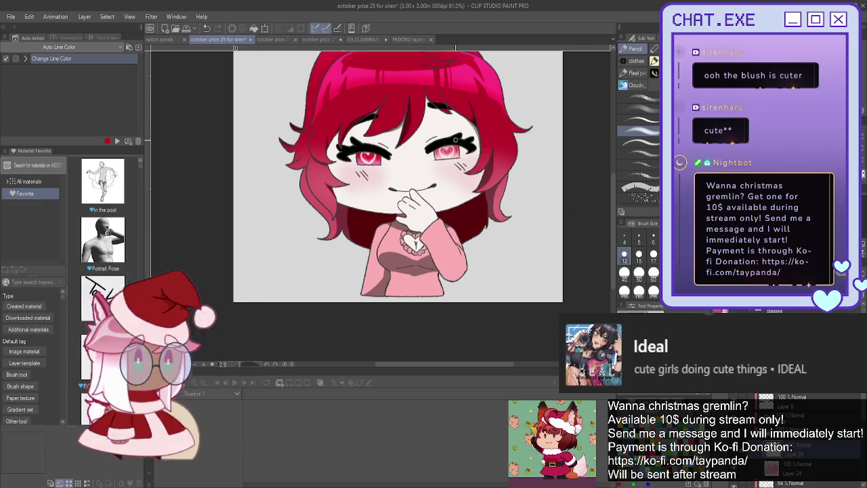
click(365, 41)
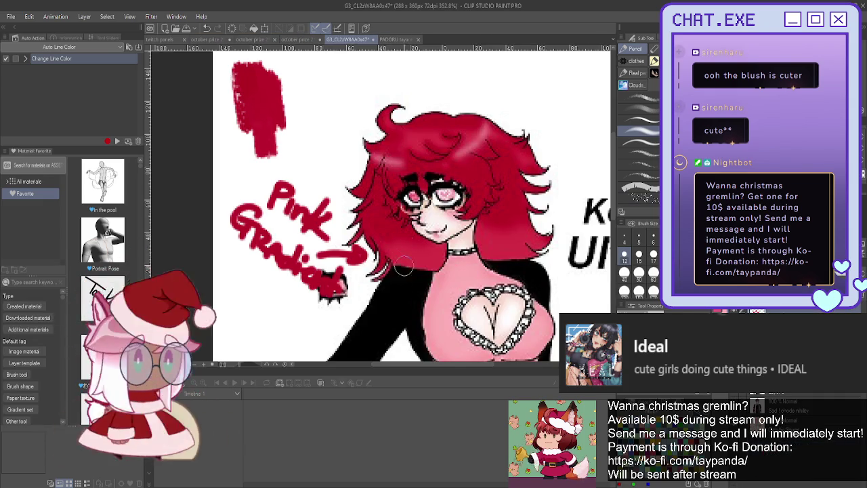
Back in the chibi document, paint darker shading on the shirt side and right sleeve.
click(218, 39)
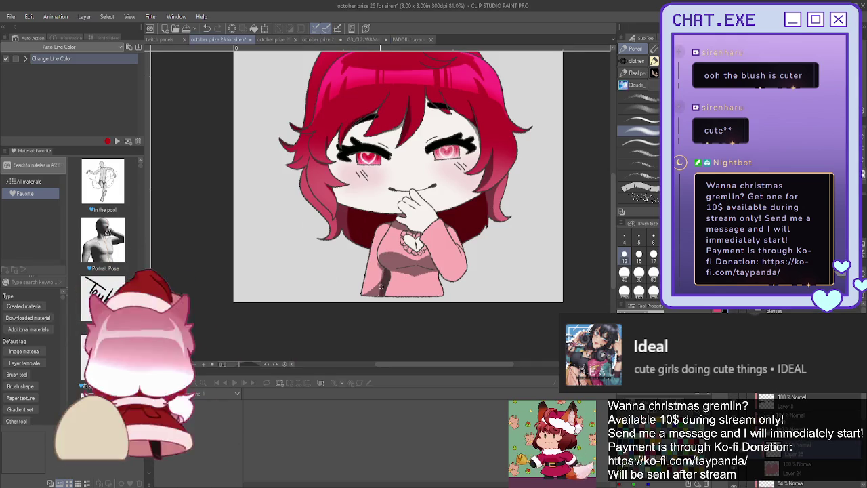
drag(373, 294, 366, 277)
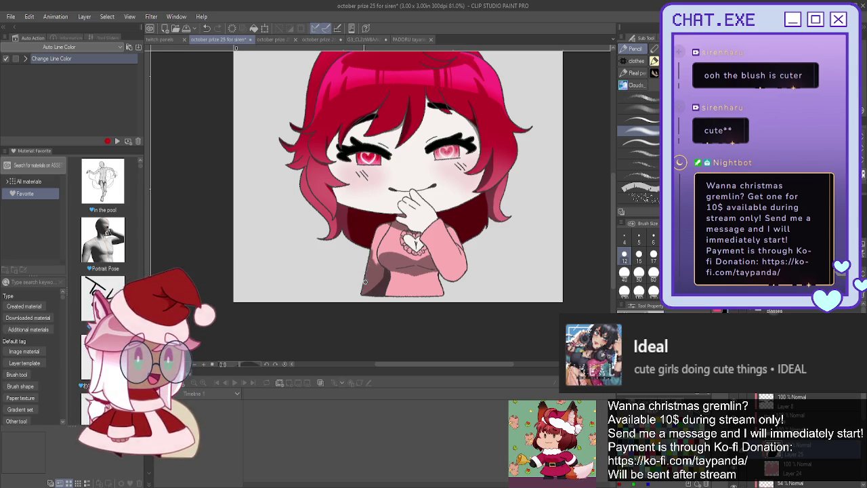
scroll(367, 277, up, 2)
scroll(393, 218, up, 2)
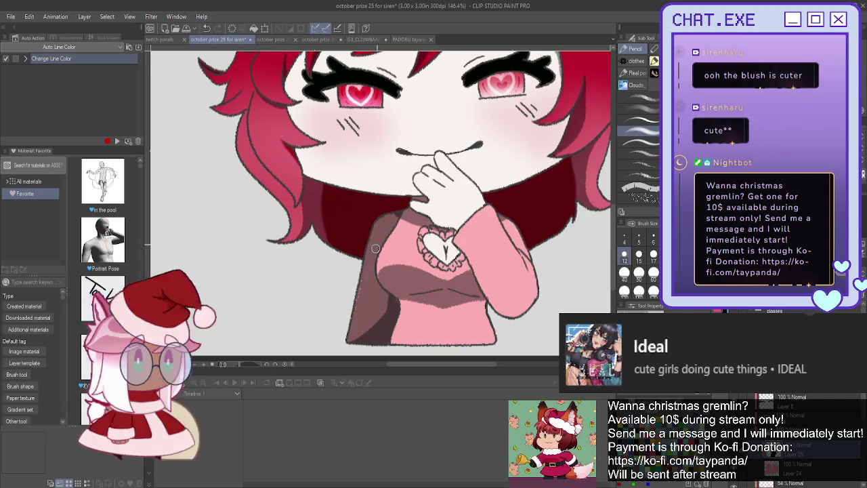
mouse_move(520, 272)
mouse_down()
mouse_move(504, 226)
mouse_move(534, 290)
mouse_move(525, 301)
mouse_up()
mouse_move(509, 250)
mouse_down()
mouse_move(528, 311)
mouse_move(508, 233)
mouse_up()
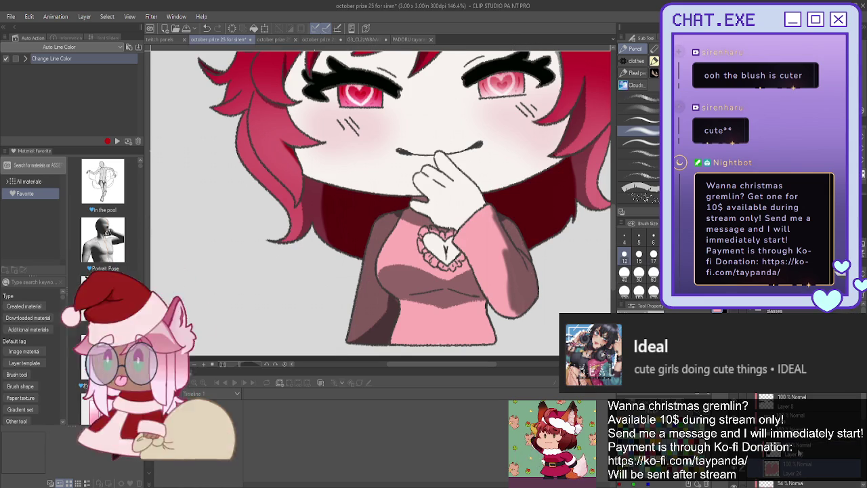
key(p)
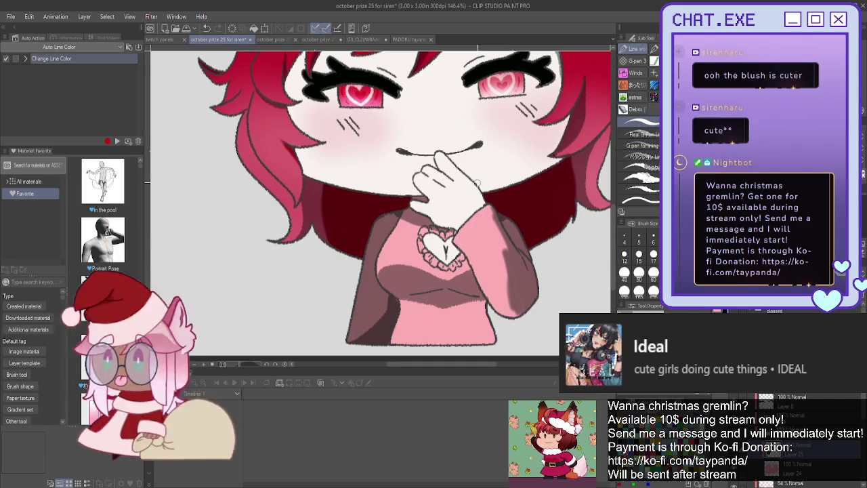
mouse_move(501, 223)
mouse_down()
mouse_move(515, 285)
mouse_move(499, 306)
mouse_up()
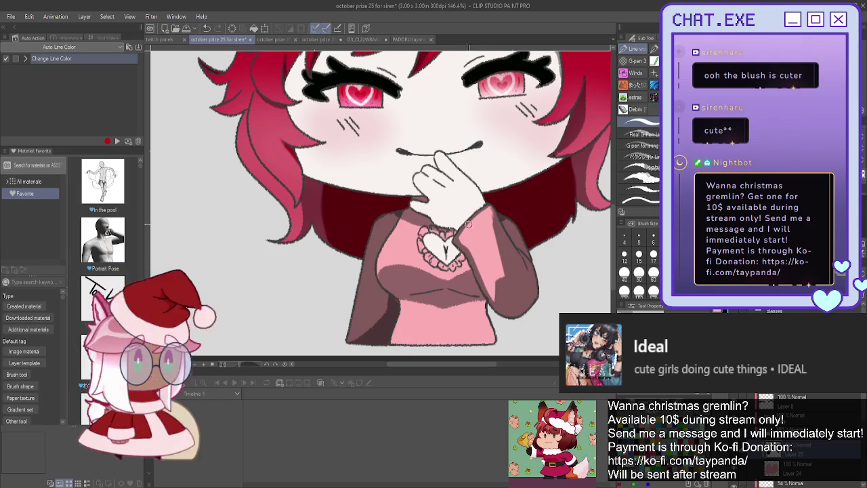
Fill the sleeves solid black and view the reference drawing.
key(g)
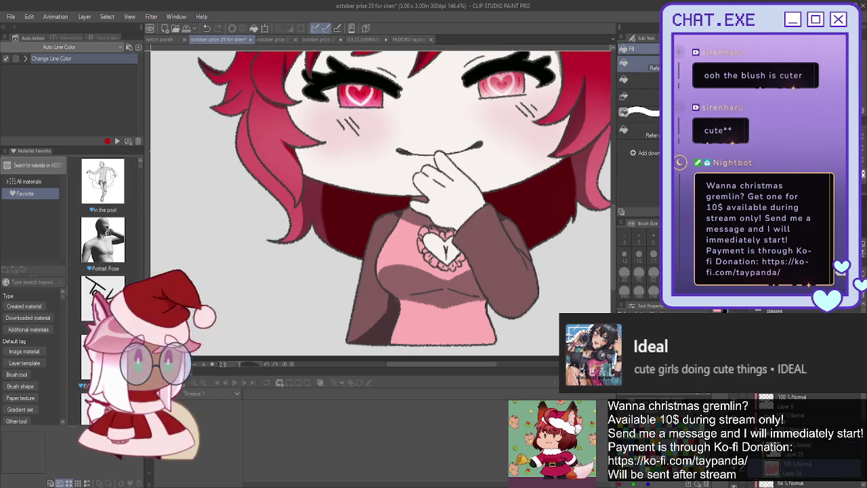
key(p)
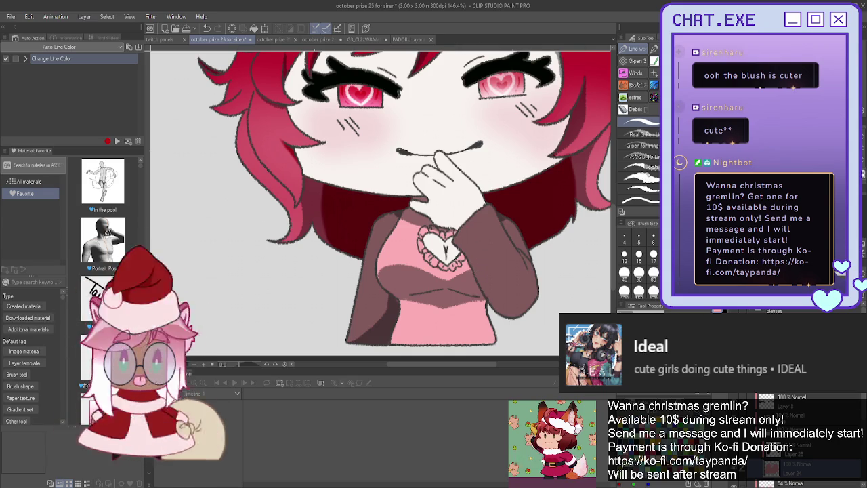
key(alt+BackSpace)
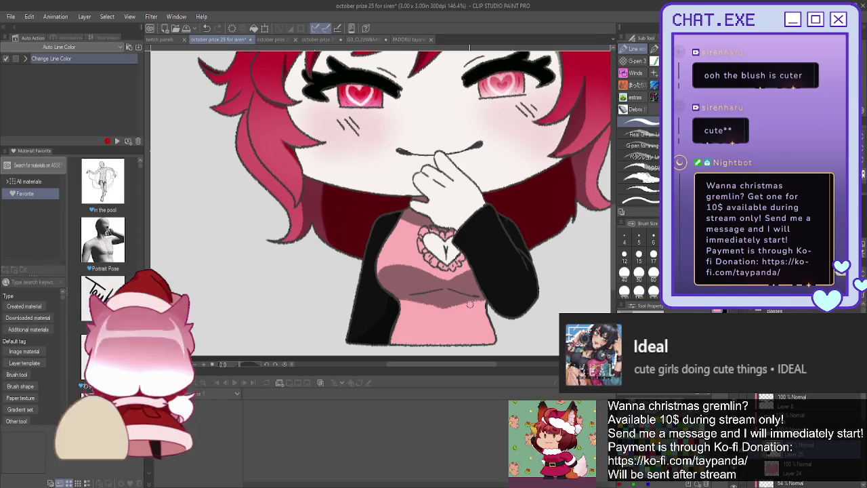
click(359, 39)
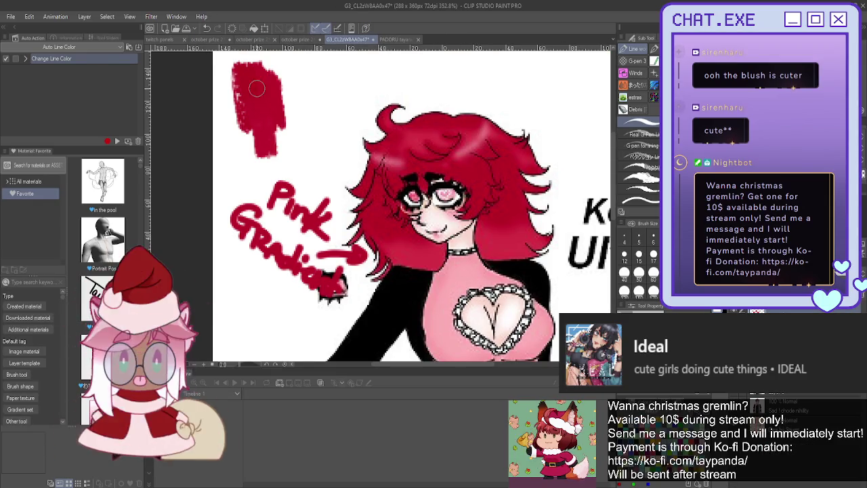
Compare the black sleeves against the reference drawing, ending on the chibi document zoomed out.
click(212, 41)
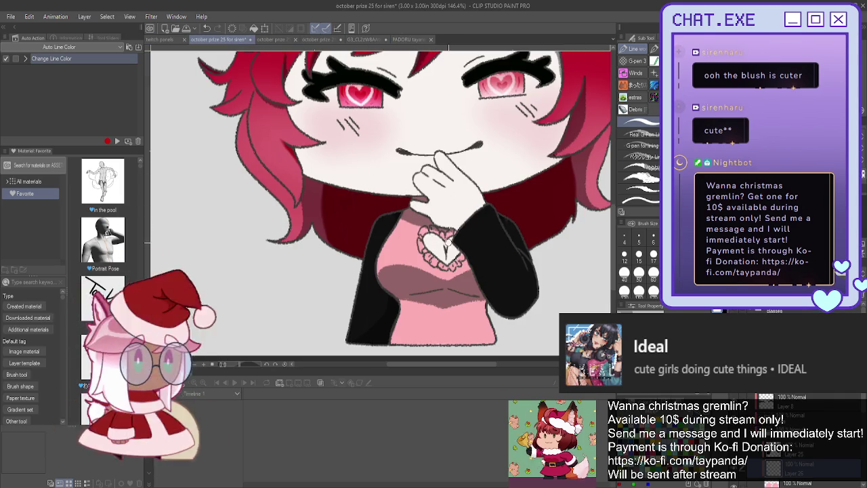
scroll(440, 230, up, 1)
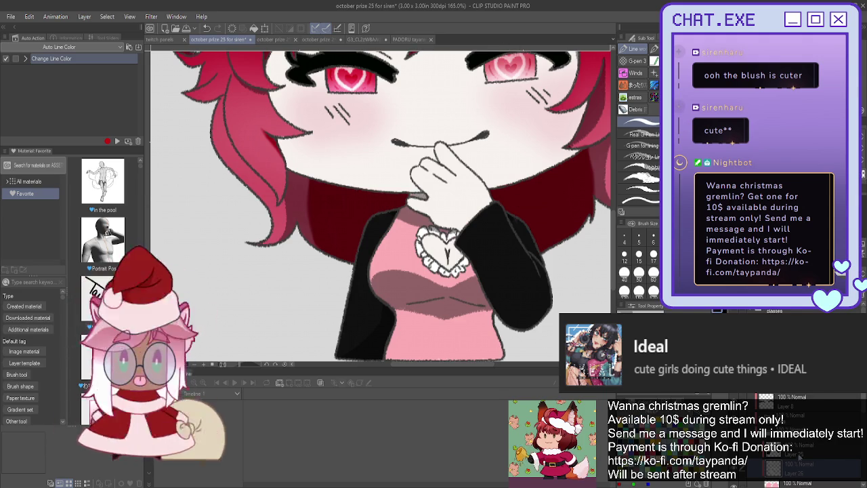
click(363, 39)
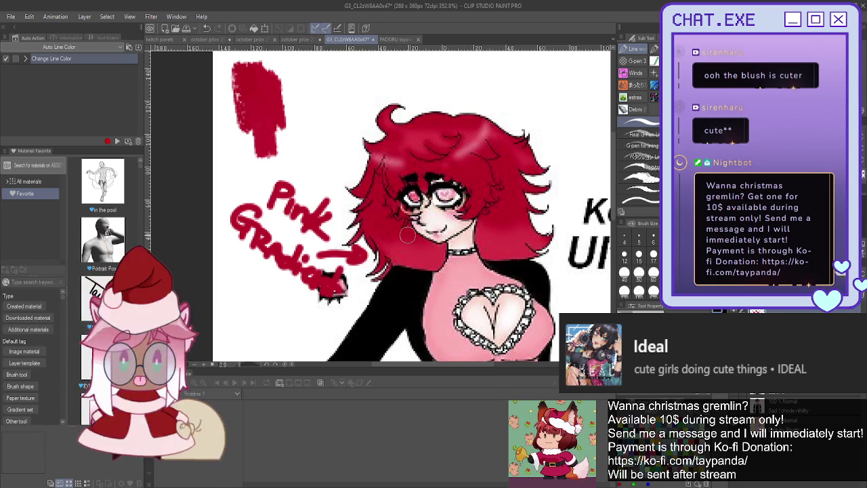
click(212, 40)
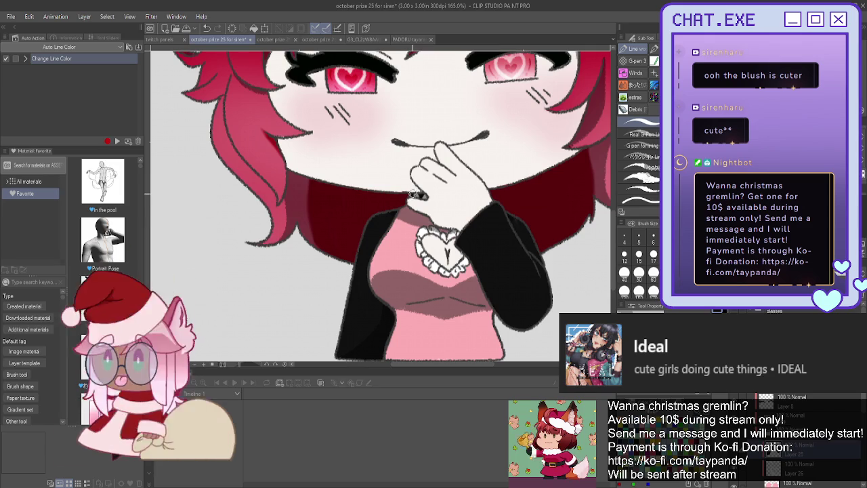
scroll(369, 148, down, 1)
scroll(369, 148, down, 1)
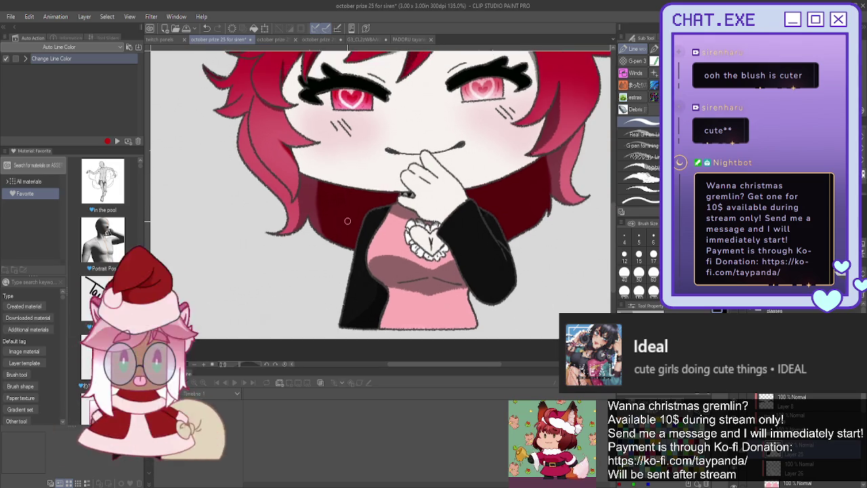
Pick the first blending brush and set its size to 40.
scroll(363, 193, down, 1)
scroll(355, 239, down, 1)
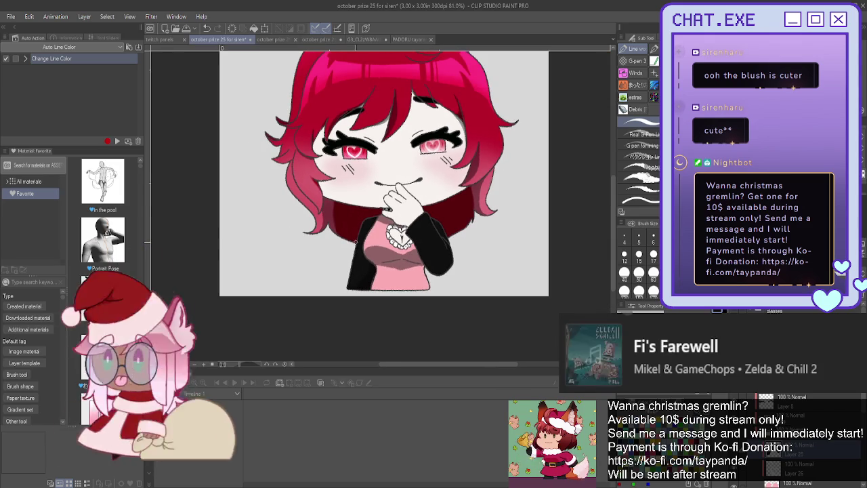
scroll(355, 245, down, 1)
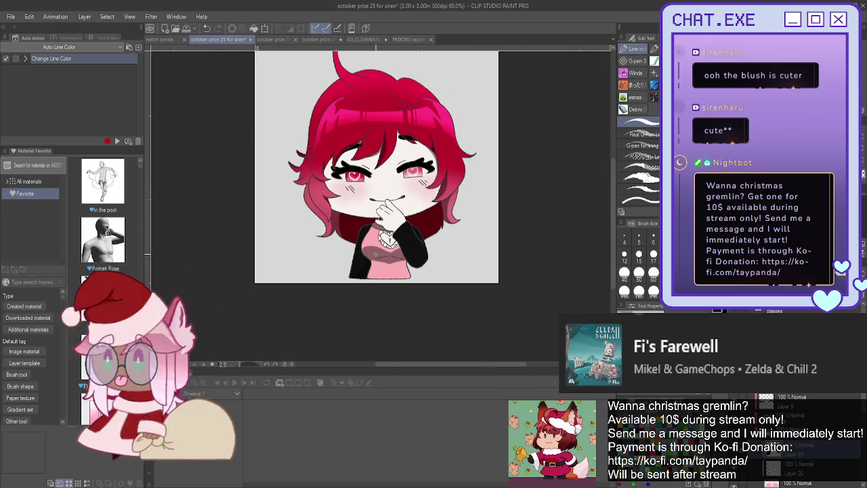
scroll(356, 249, down, 1)
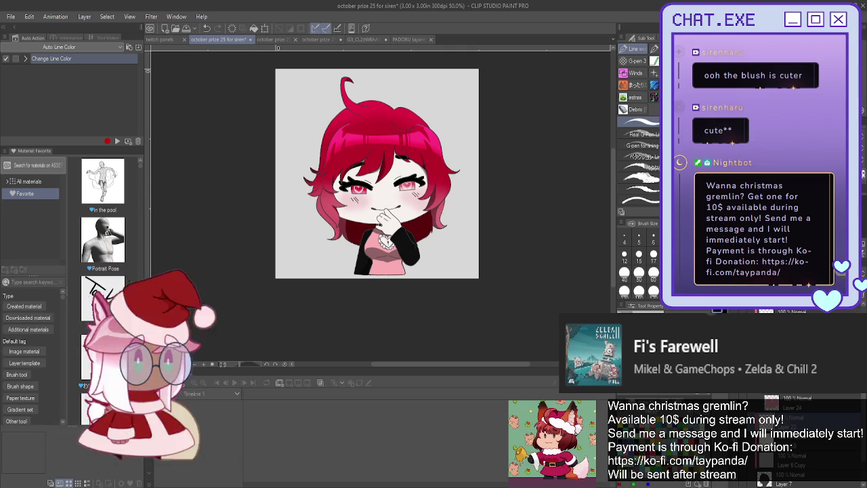
click(648, 68)
click(640, 61)
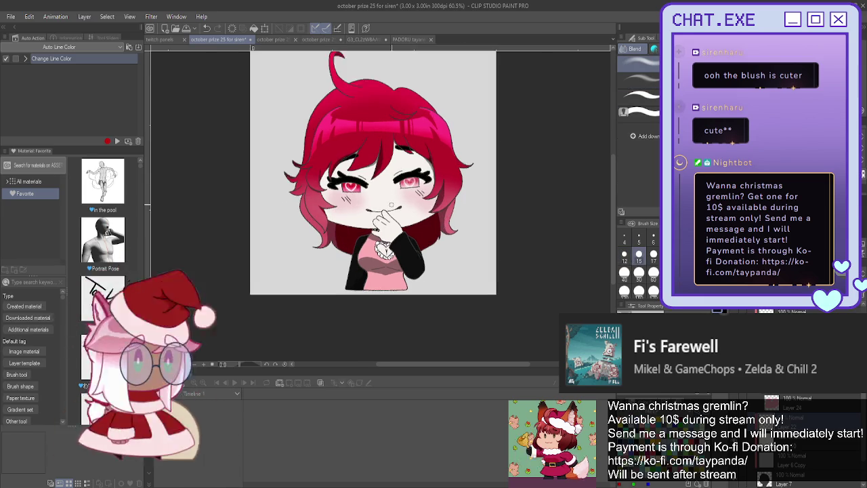
scroll(399, 205, up, 4)
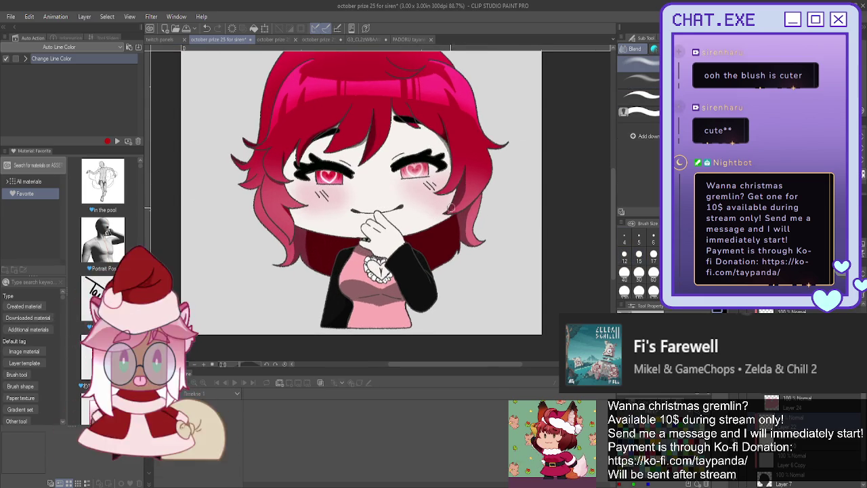
key(bracketright)
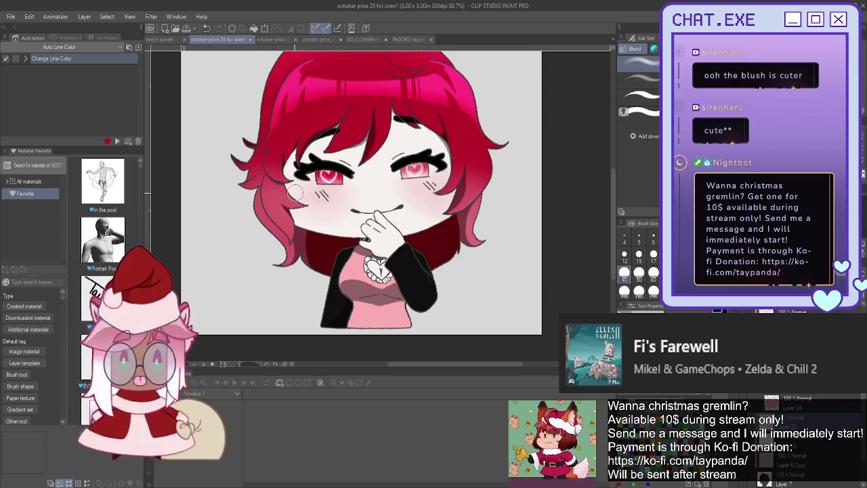
Hide the hand and mouth layer in the Layer panel.
scroll(268, 235, down, 2)
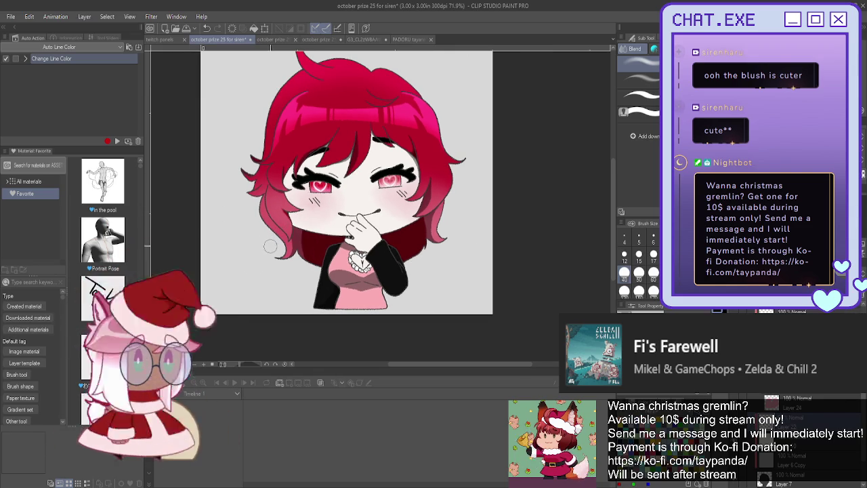
scroll(295, 255, down, 1)
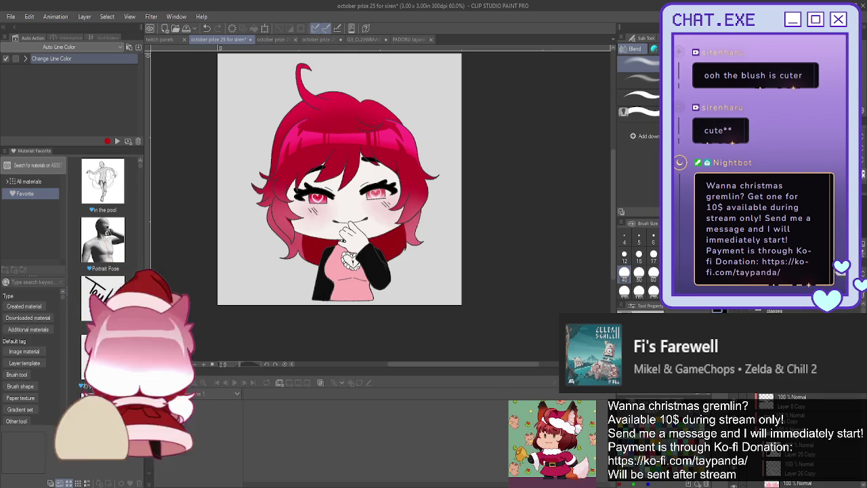
scroll(786, 440, down, 2)
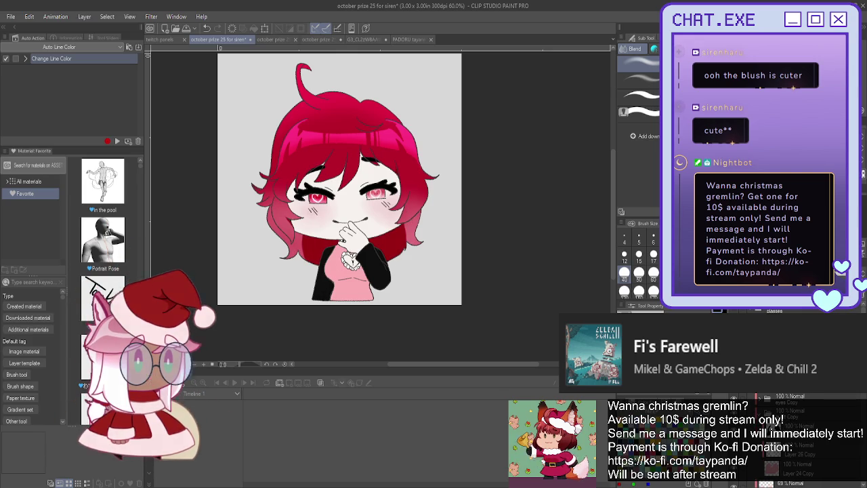
scroll(786, 440, down, 2)
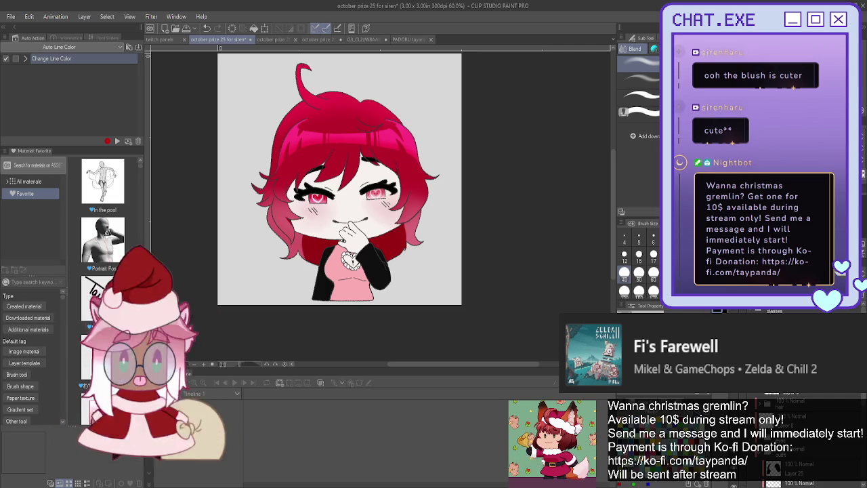
scroll(785, 440, down, 2)
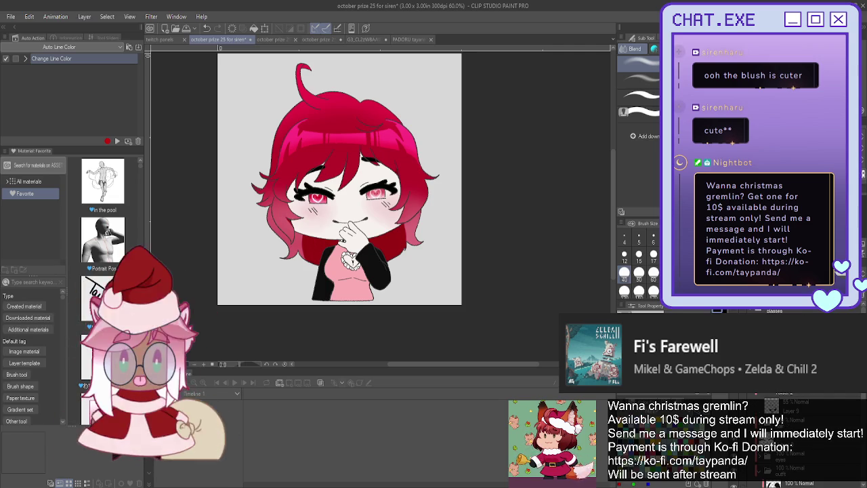
click(772, 447)
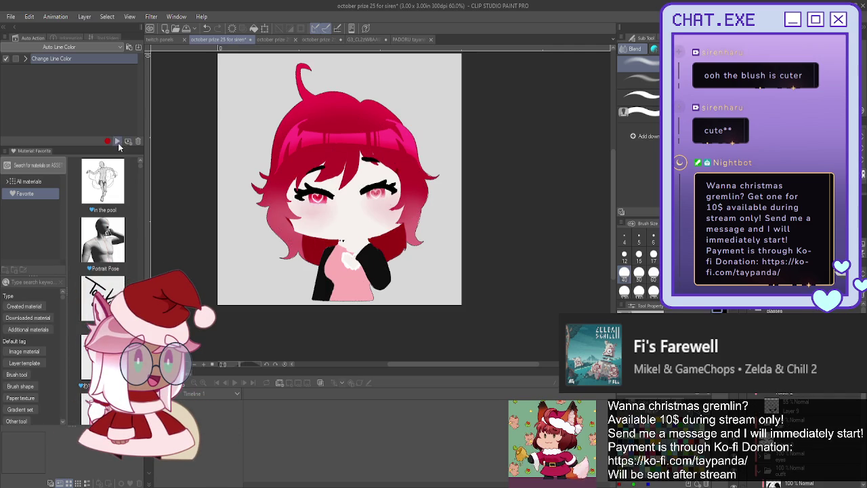
Show the hand and mouth layer again, preview deeper red hair, then revert to pink-red.
click(117, 141)
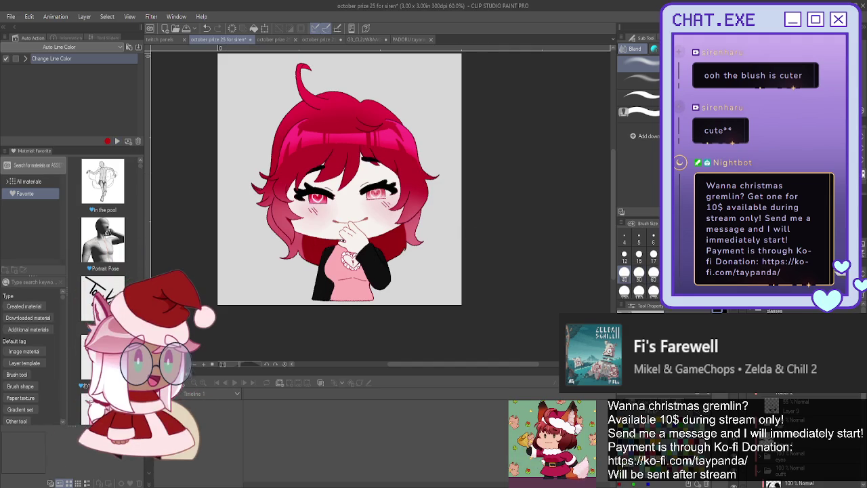
click(772, 393)
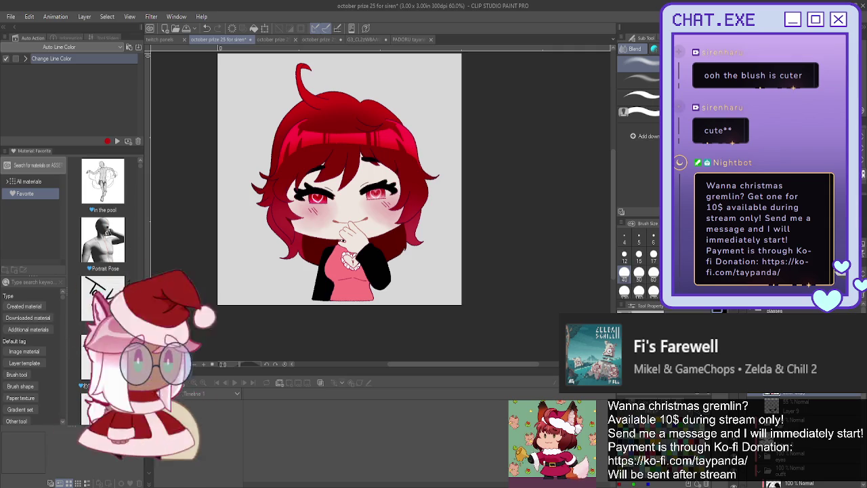
key(ctrl+z)
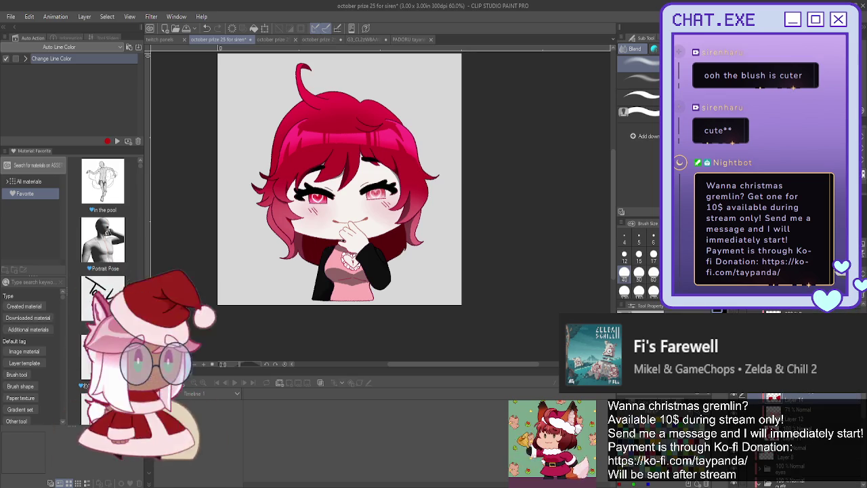
scroll(409, 234, up, 2)
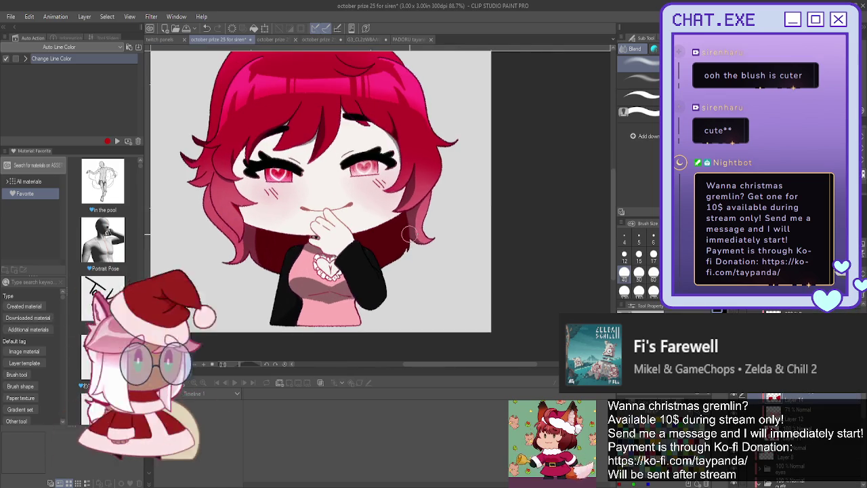
Save the illustration and duplicate the hair shading layer, keeping the deeper crimson result.
scroll(409, 233, up, 1)
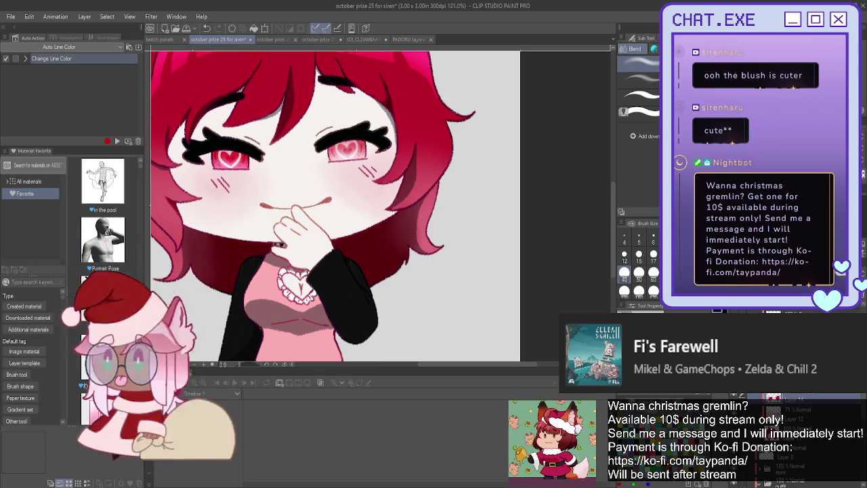
key(ctrl+s)
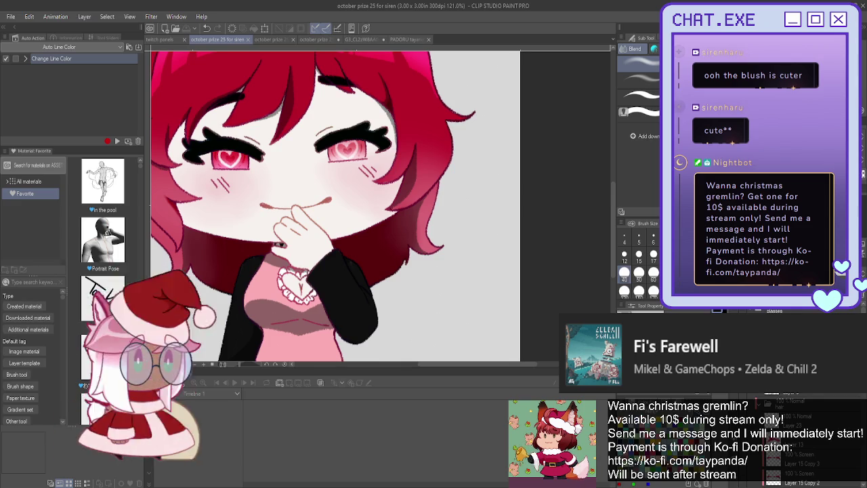
key(ctrl+v)
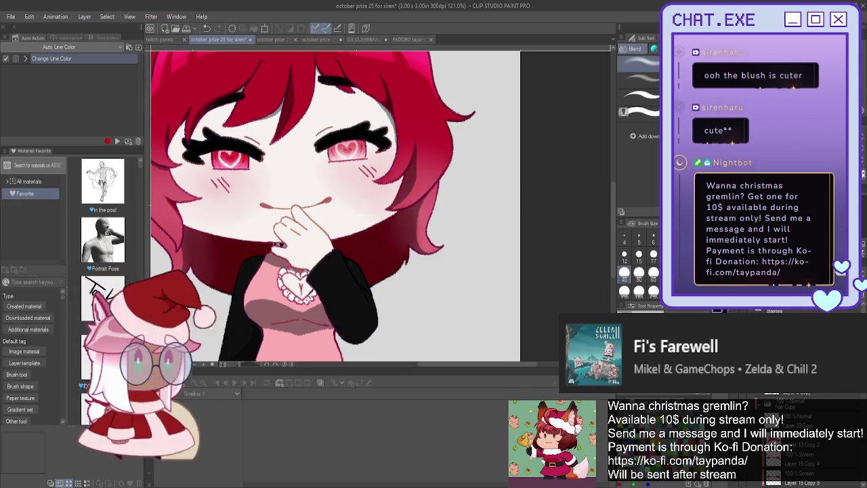
key(ctrl+z)
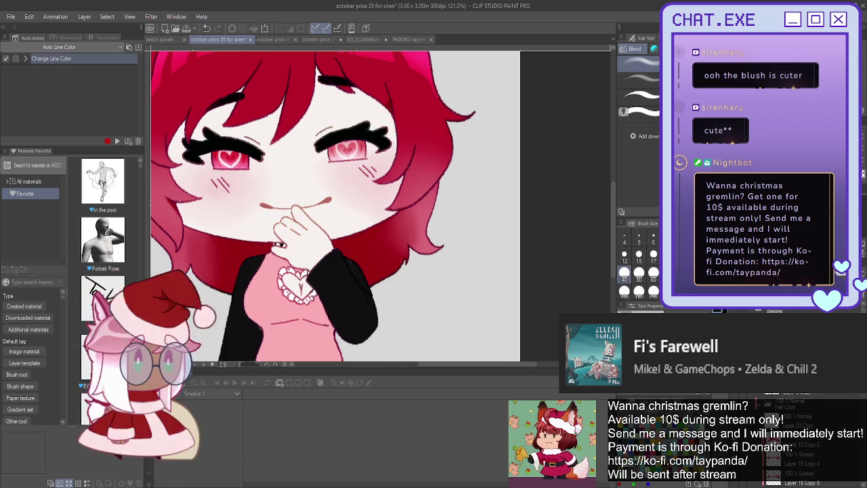
key(ctrl+z)
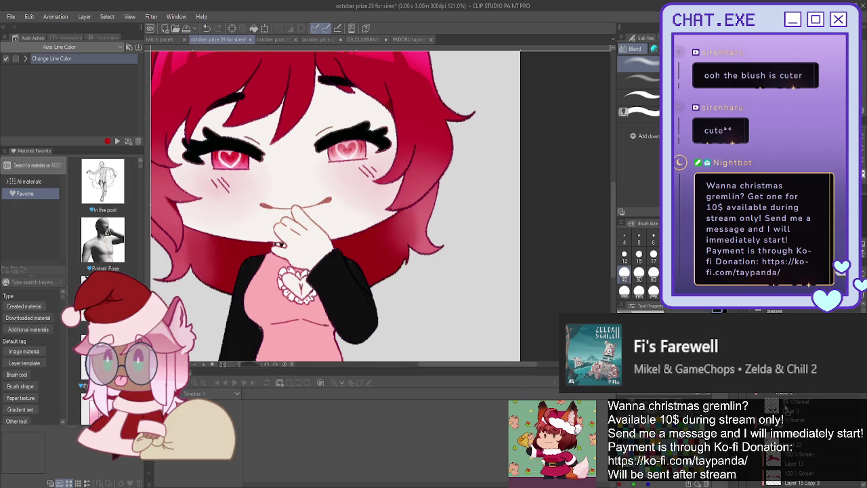
key(ctrl+z)
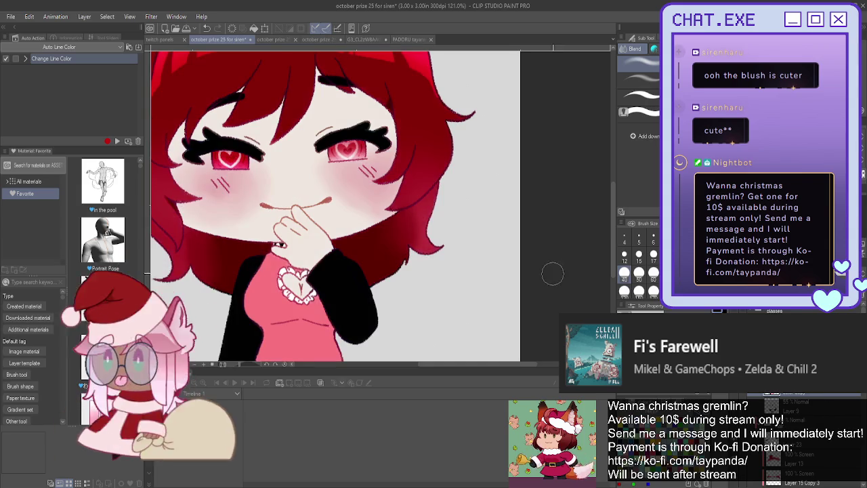
scroll(479, 264, down, 2)
scroll(306, 218, up, 1)
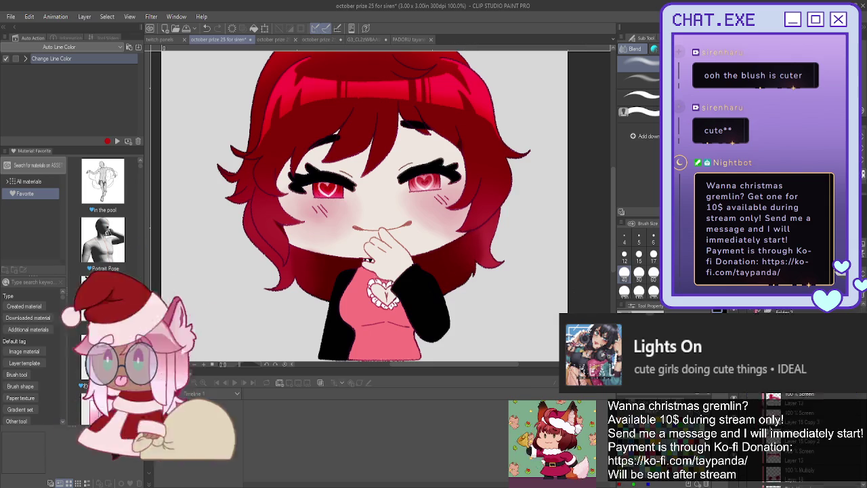
click(772, 399)
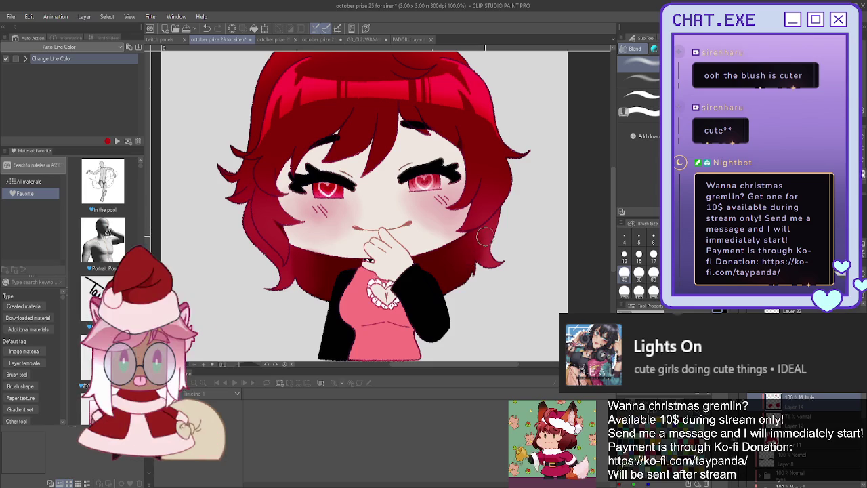
scroll(806, 440, down, 3)
scroll(806, 440, up, 3)
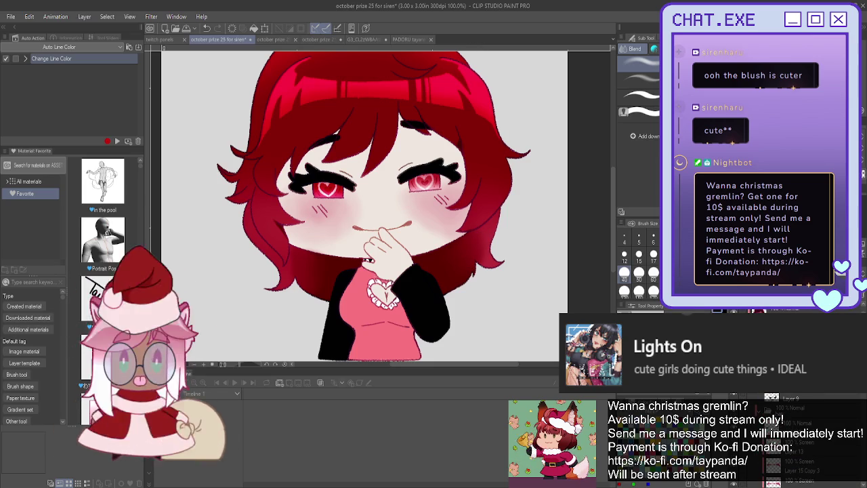
click(775, 441)
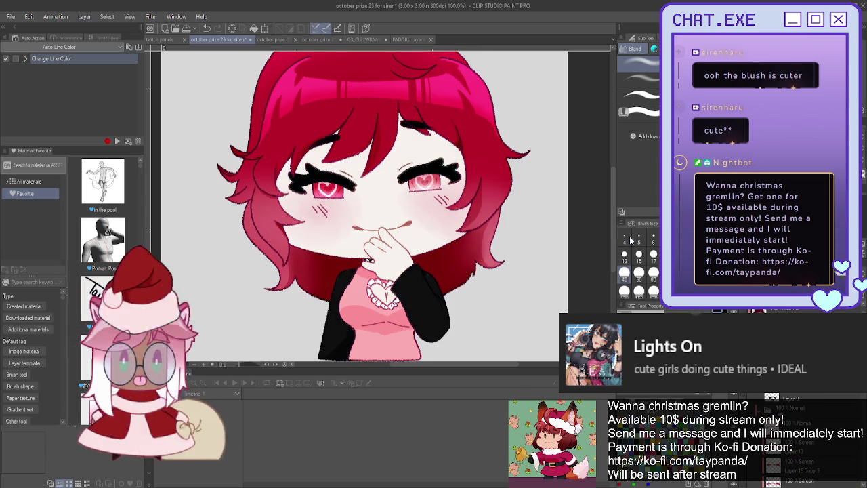
scroll(806, 440, down, 3)
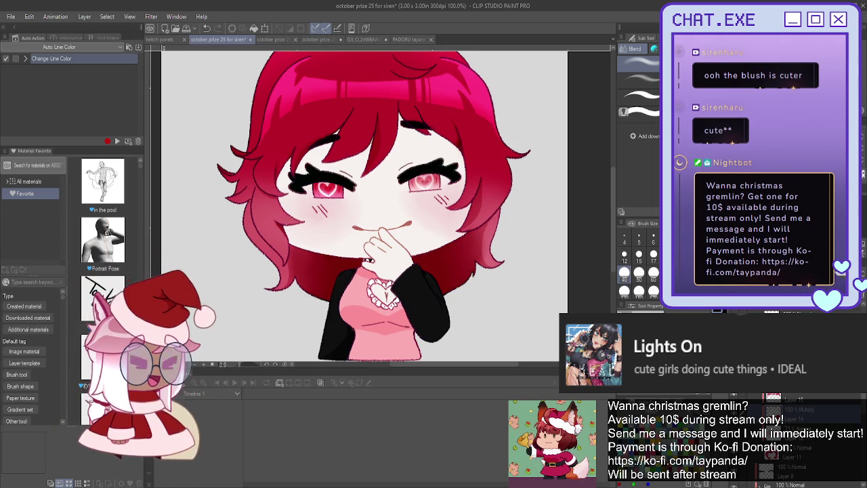
scroll(772, 420, down, 3)
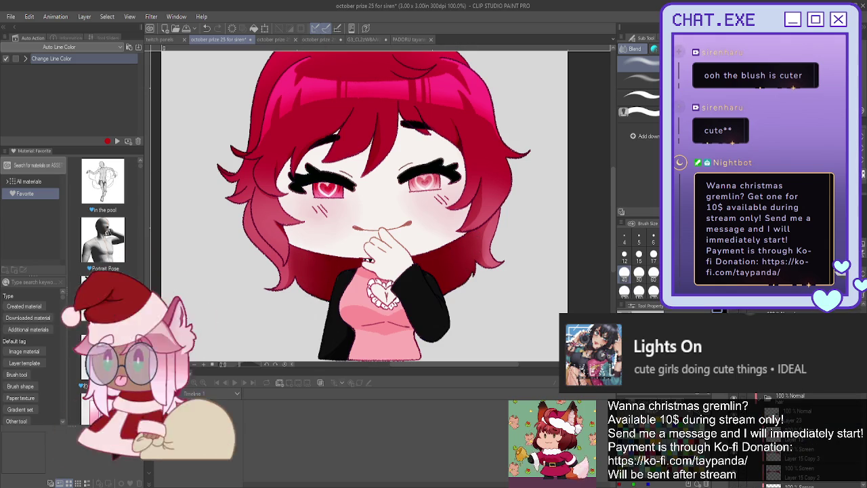
scroll(772, 420, down, 2)
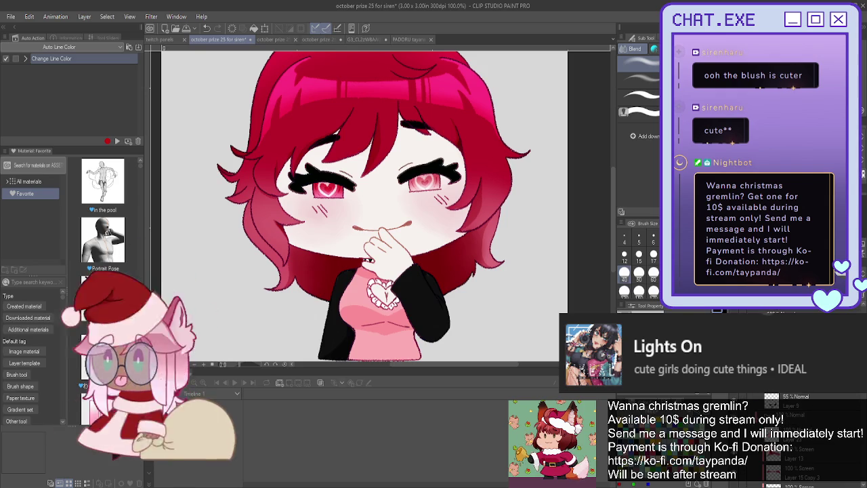
scroll(467, 284, down, 1)
scroll(467, 291, down, 1)
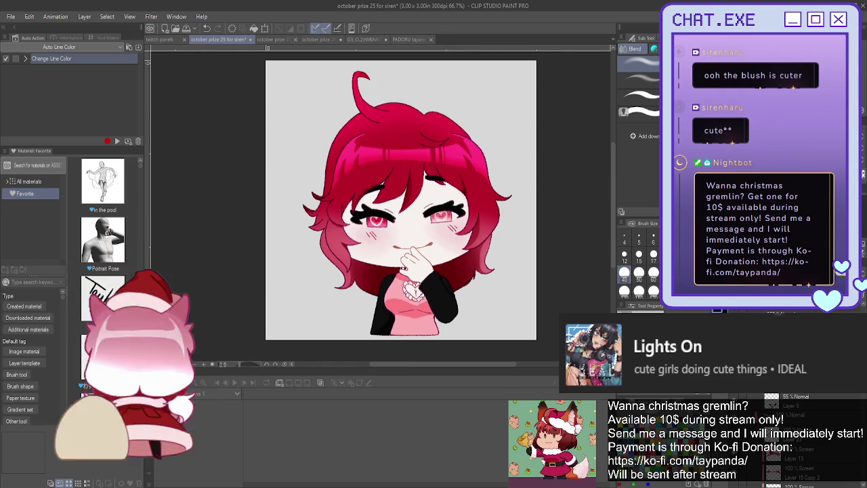
drag(427, 271, 468, 286)
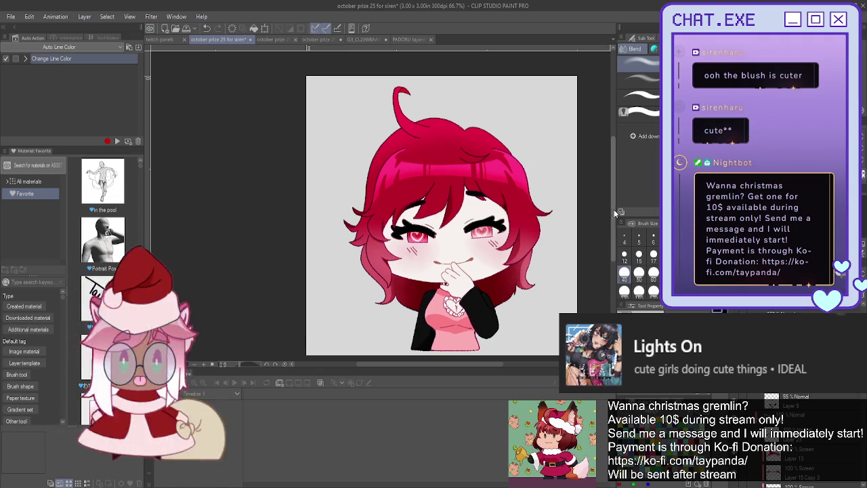
drag(440, 216, 472, 203)
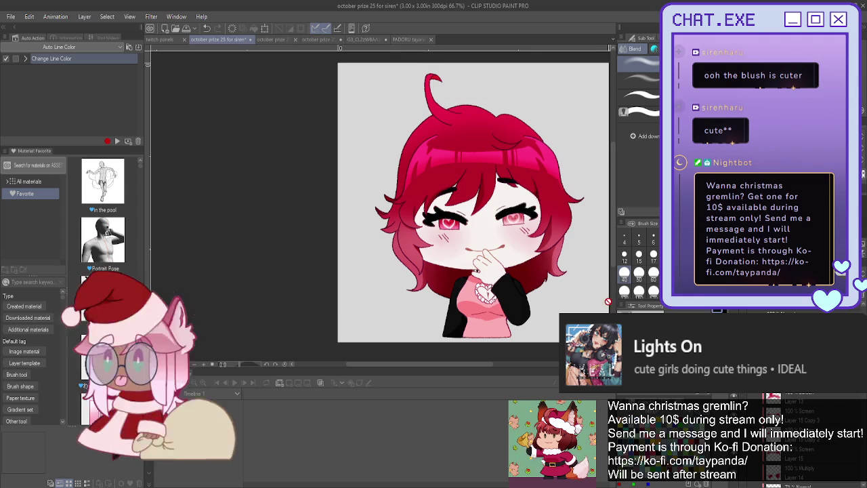
scroll(525, 255, down, 1)
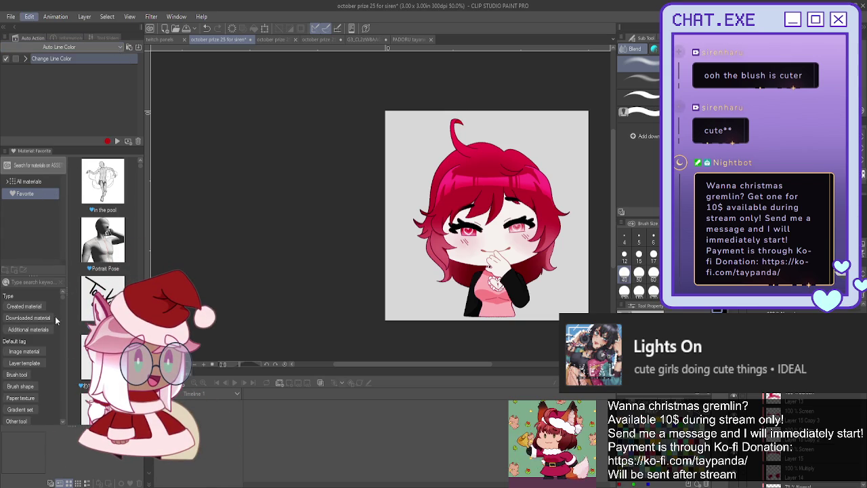
Extend the canvas outward on both sides to 5.11 x 3.00 in and apply it.
key(ctrl+t)
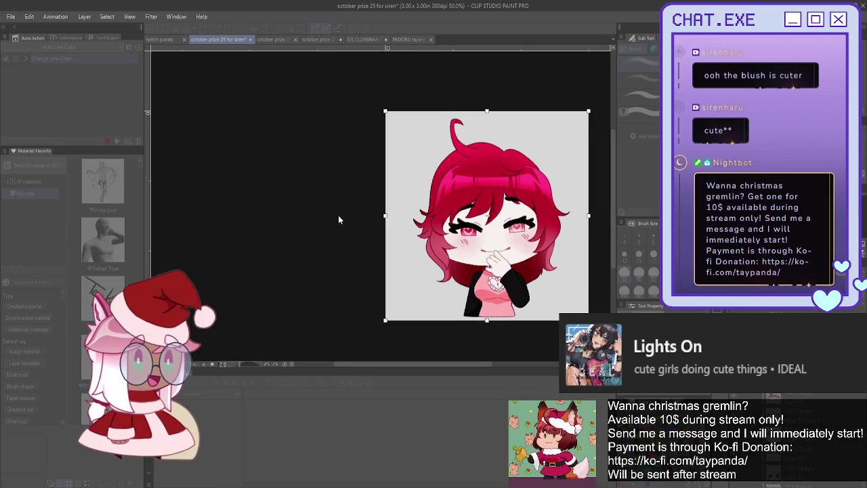
key(ctrl+minus)
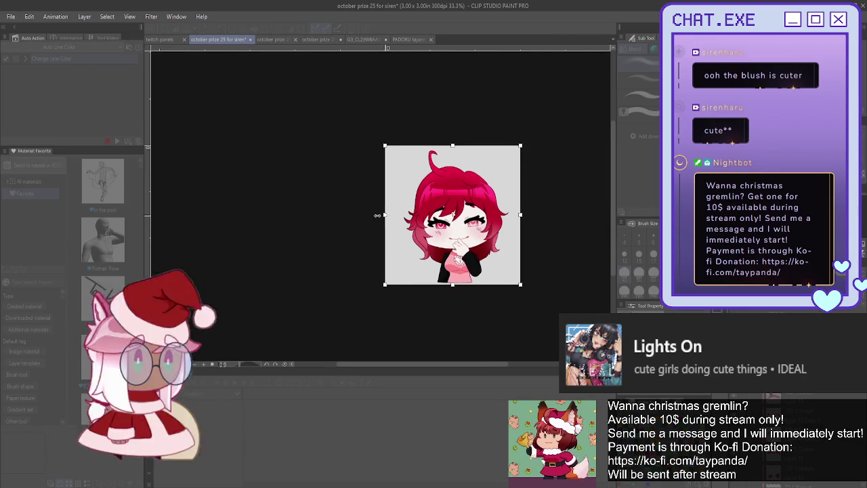
drag(377, 215, 305, 216)
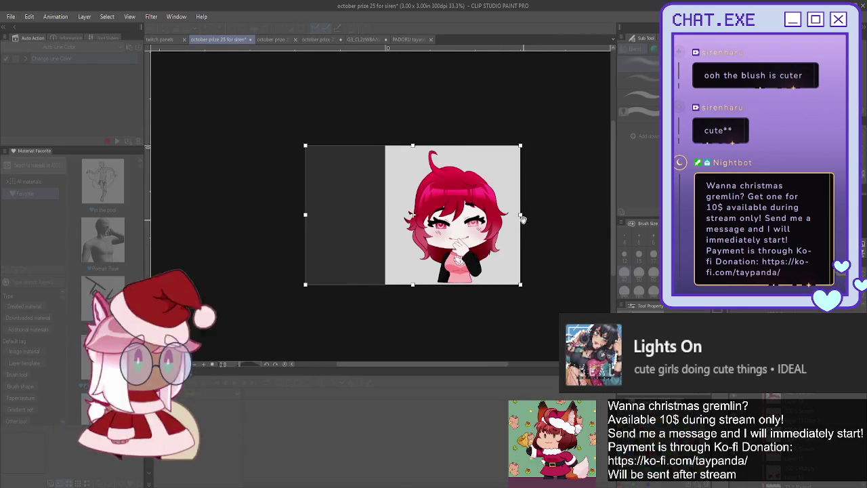
mouse_move(522, 217)
mouse_down()
mouse_move(536, 215)
mouse_move(528, 226)
mouse_up()
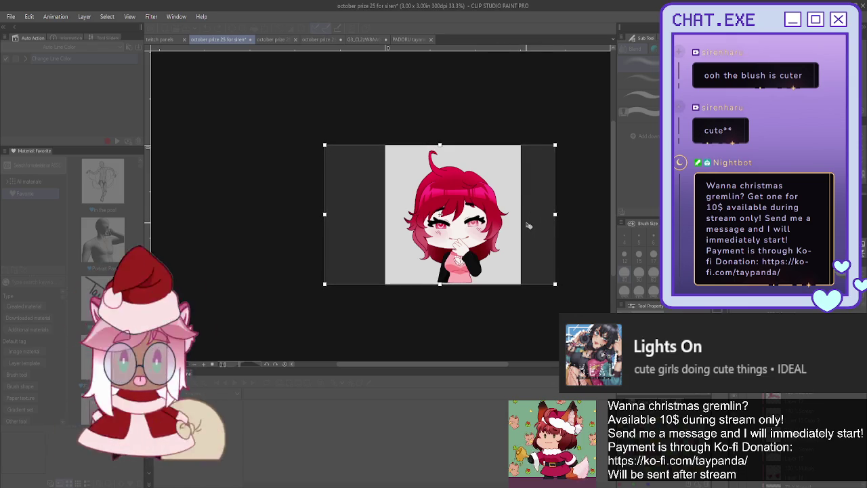
drag(528, 225, 511, 222)
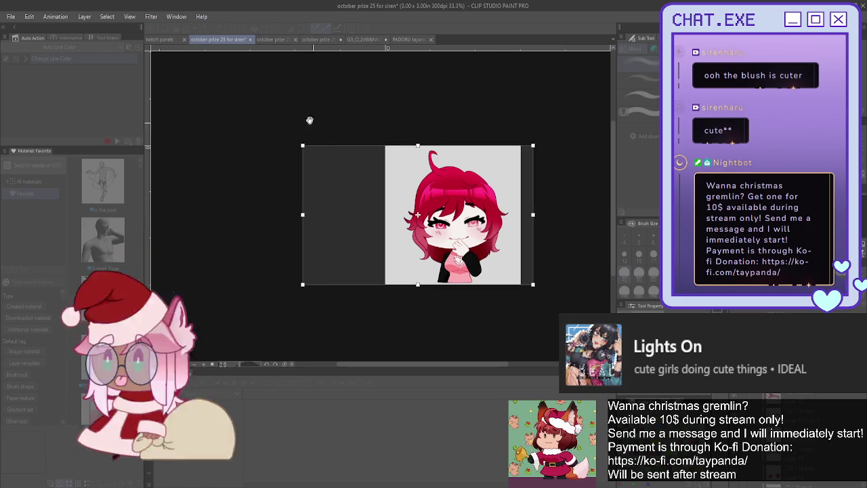
key(Return)
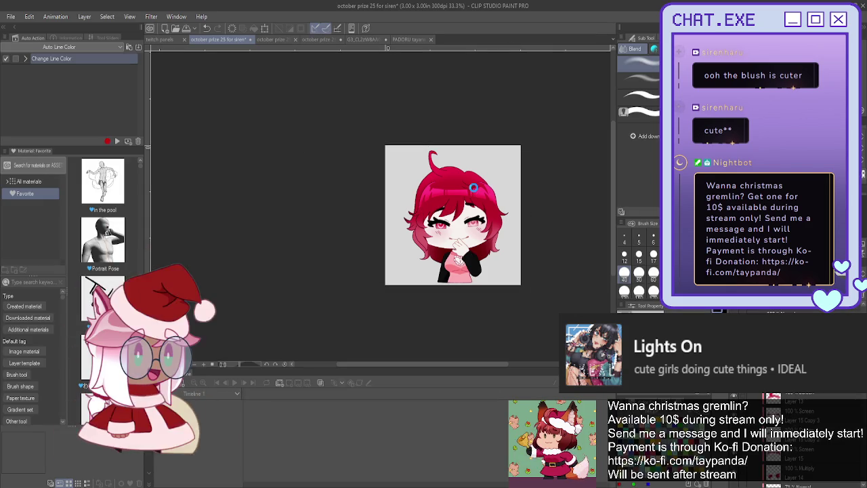
key(ctrl+z)
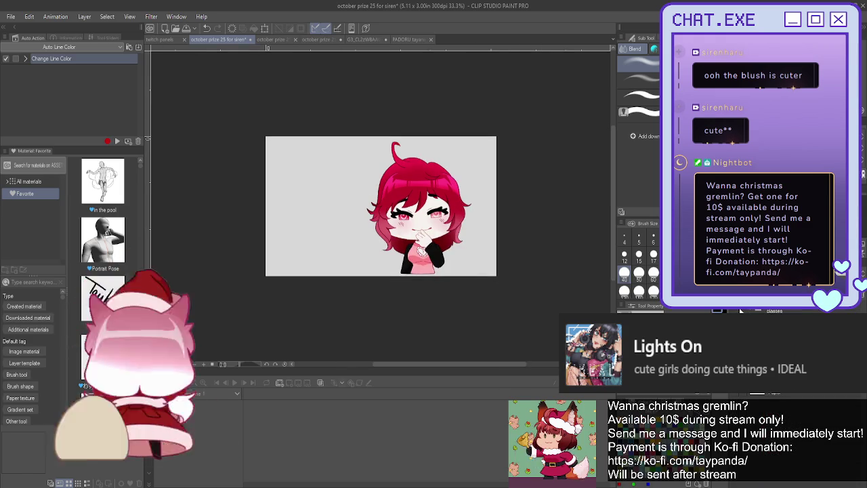
Show the glasses layer, then hide the line art to check the face colours.
click(737, 309)
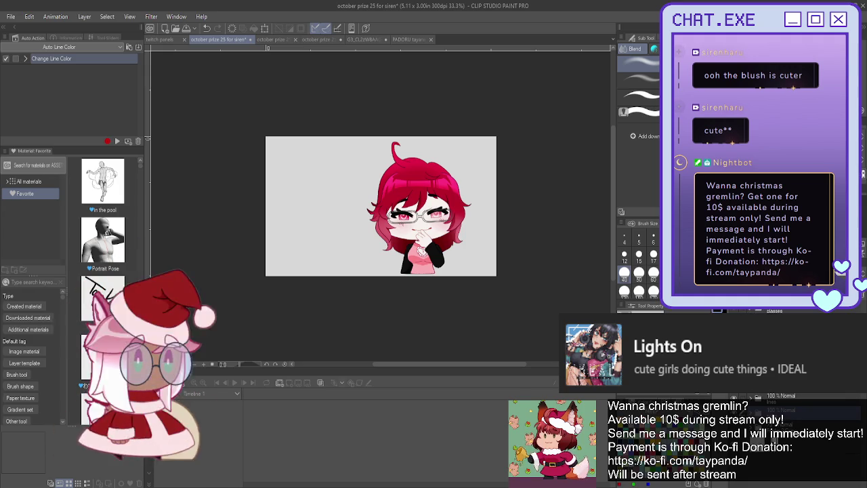
scroll(383, 207, up, 3)
scroll(383, 208, up, 2)
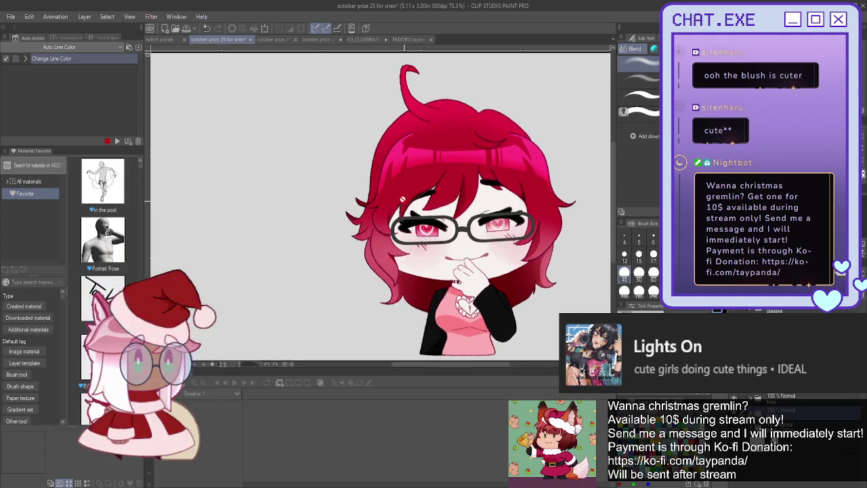
scroll(401, 208, up, 2)
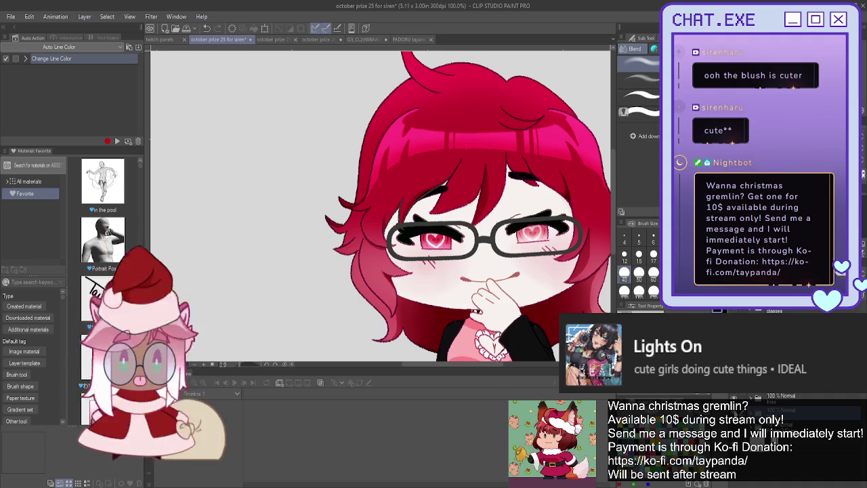
click(735, 399)
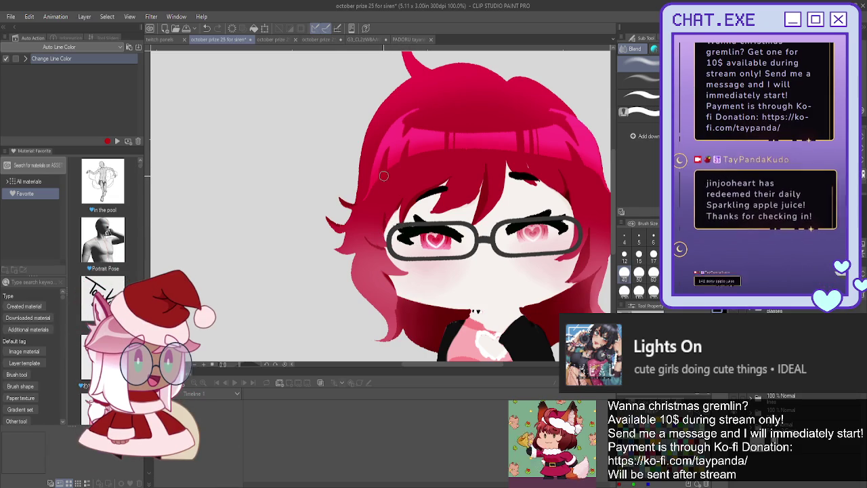
scroll(403, 186, up, 2)
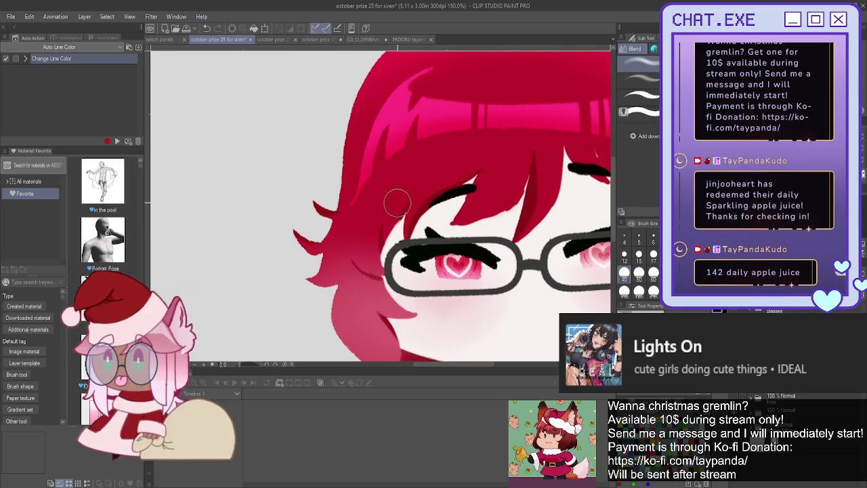
scroll(399, 233, up, 1)
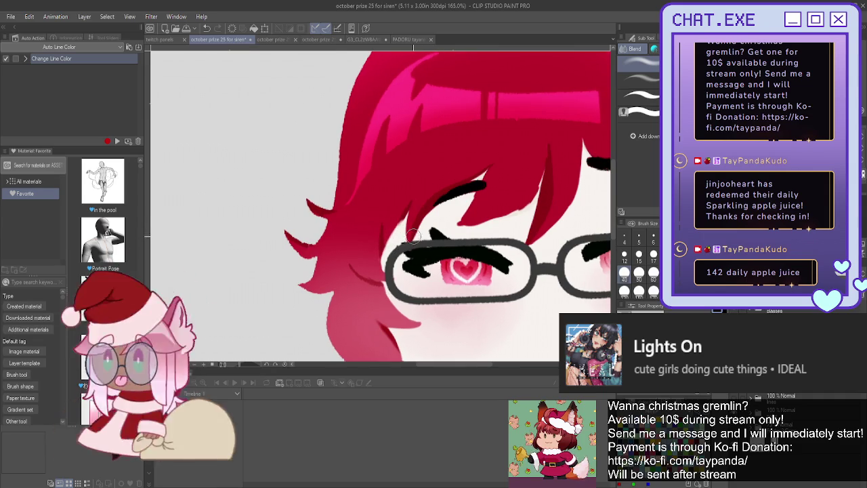
scroll(360, 174, down, 1)
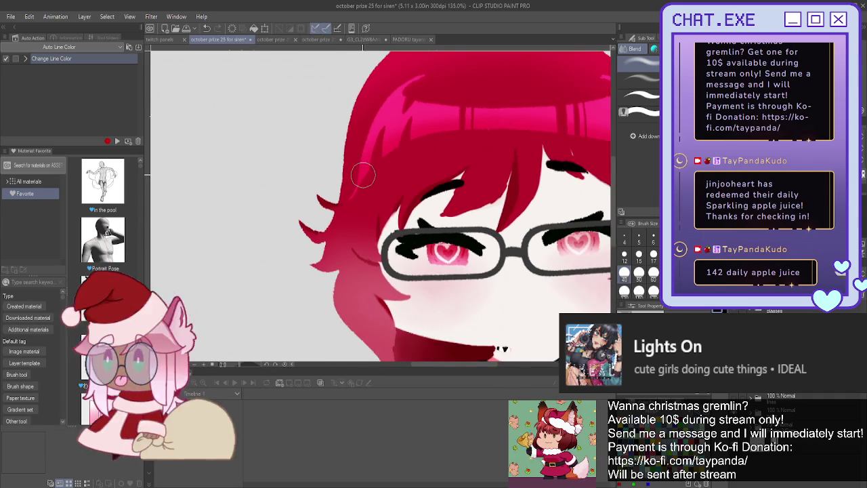
scroll(359, 174, down, 1)
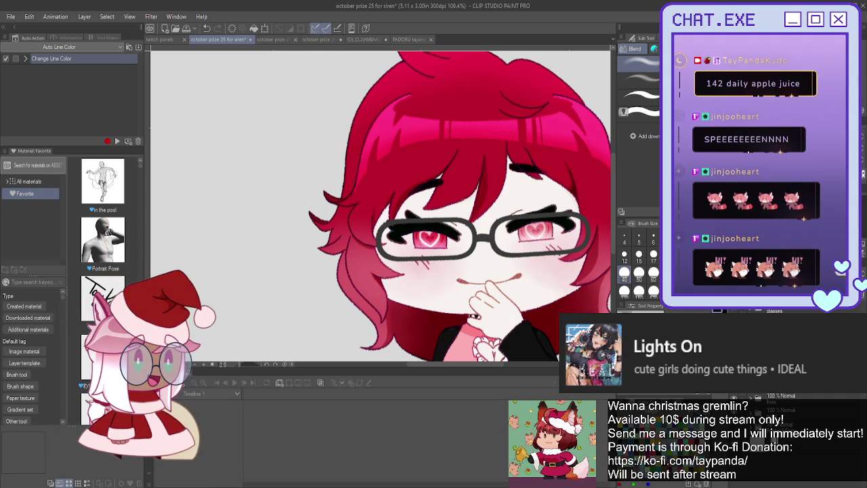
click(361, 40)
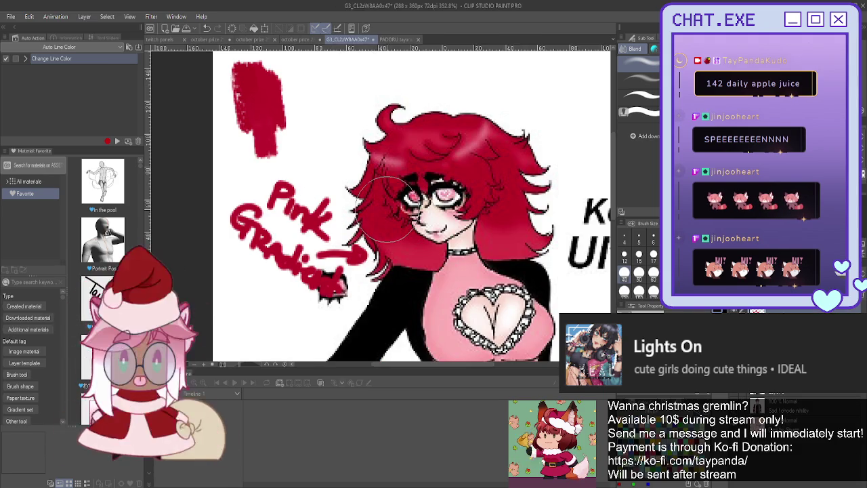
scroll(403, 203, up, 2)
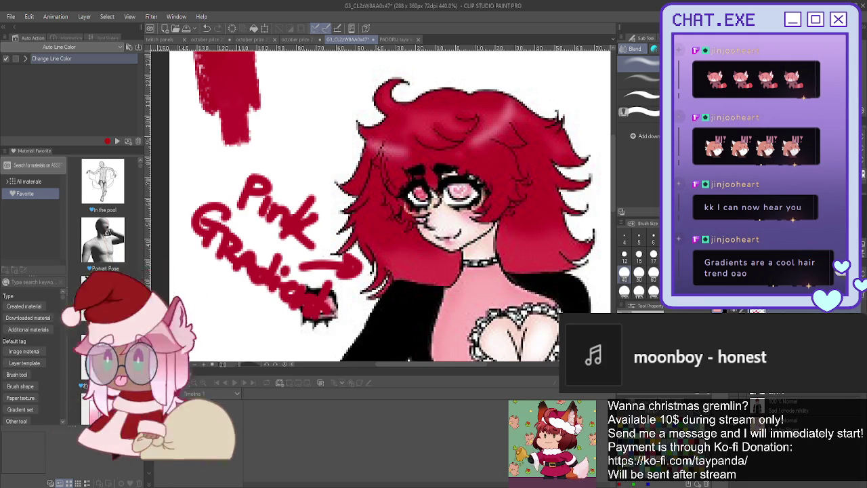
click(207, 39)
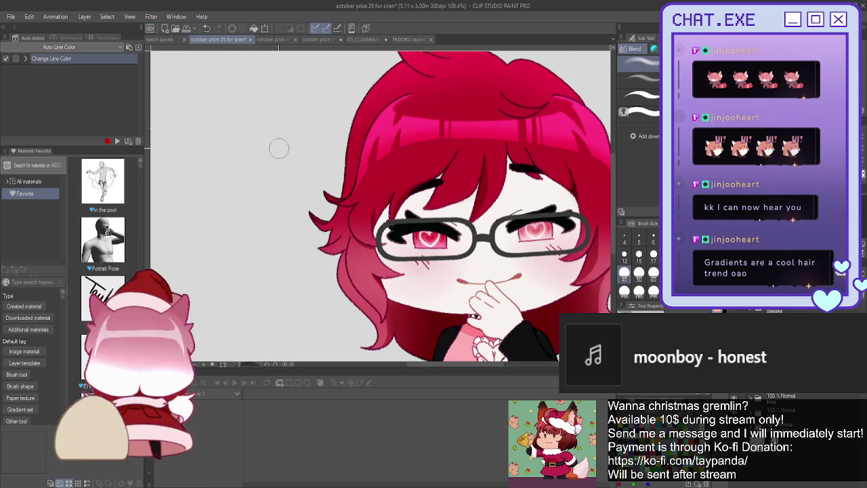
scroll(290, 197, down, 1)
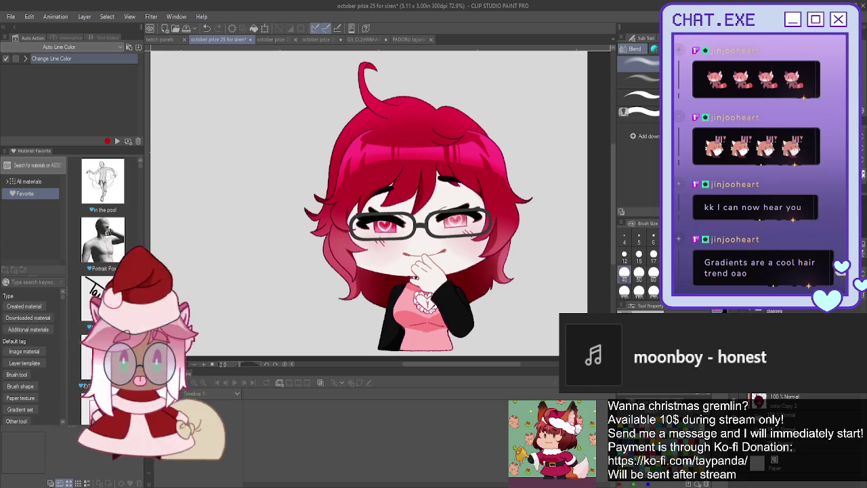
Try a pink fill with the Fill tool, undo it, and zoom in on the glasses.
click(612, 203)
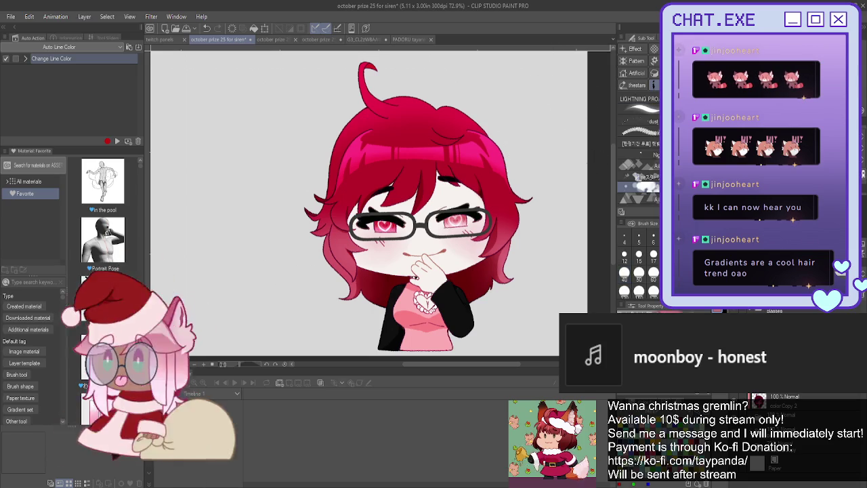
key(g)
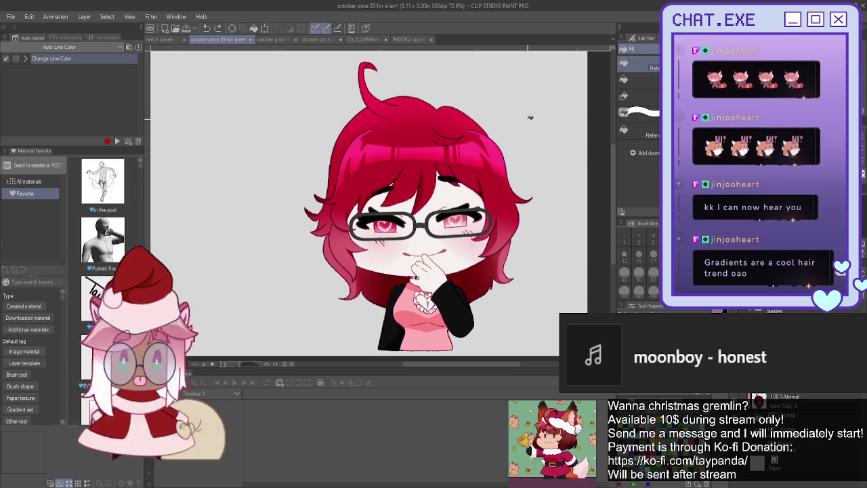
click(531, 117)
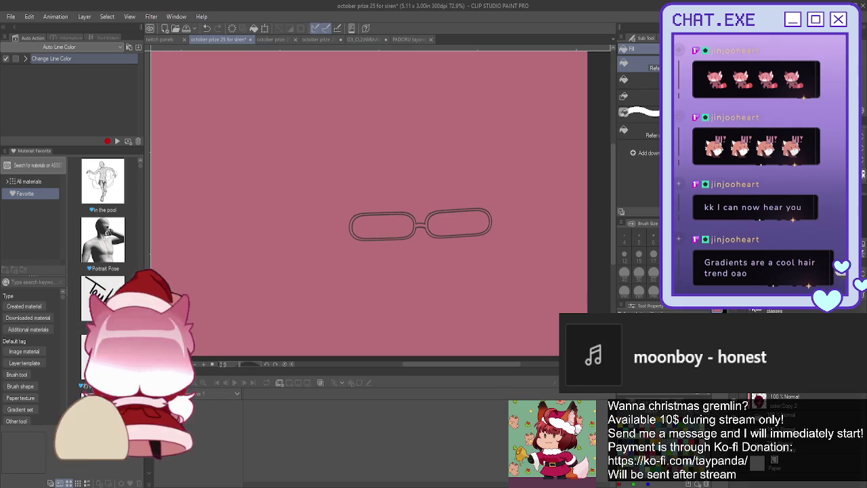
key(ctrl+z)
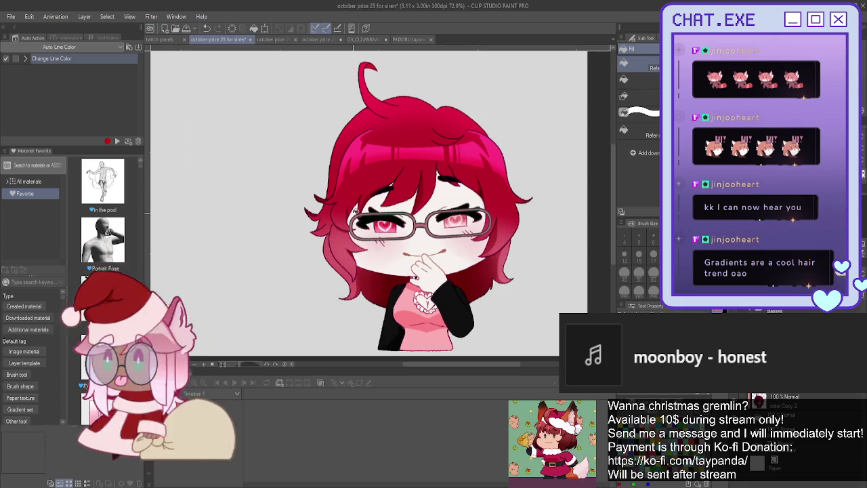
scroll(353, 214, up, 2)
scroll(353, 213, up, 3)
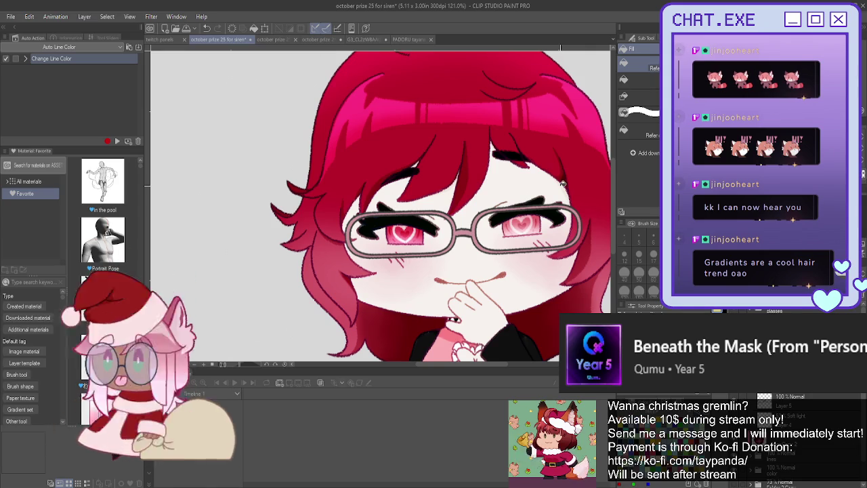
Fill the glasses frame with gold and zoom back out.
click(468, 227)
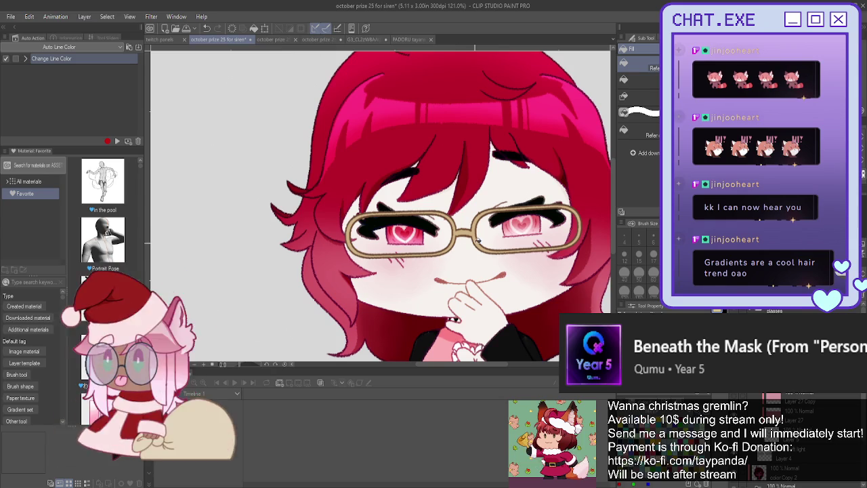
scroll(461, 252, down, 2)
scroll(501, 230, down, 2)
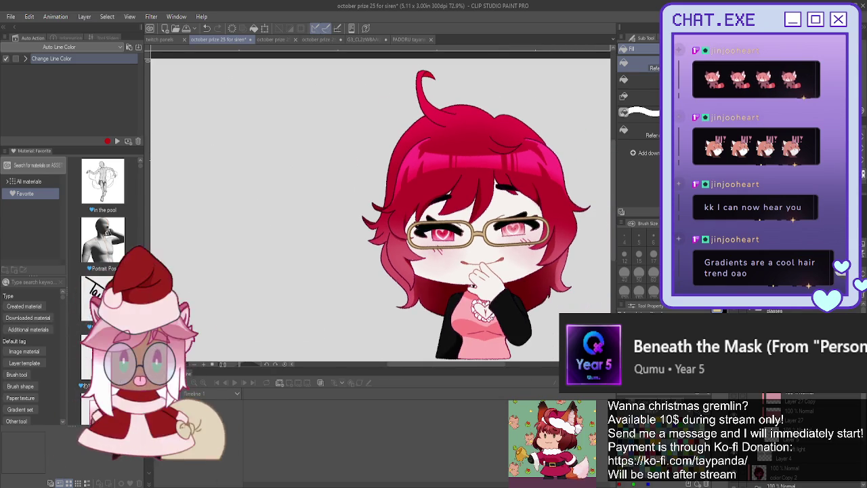
scroll(380, 208, down, 1)
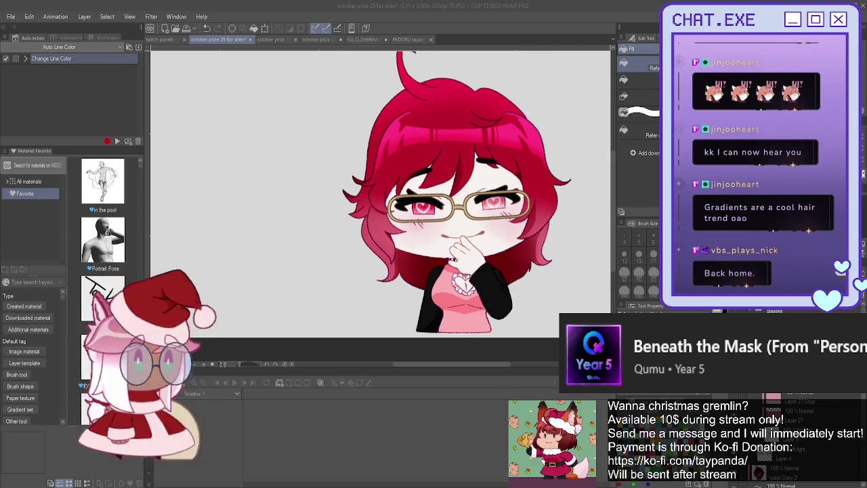
scroll(464, 222, up, 1)
scroll(464, 221, up, 2)
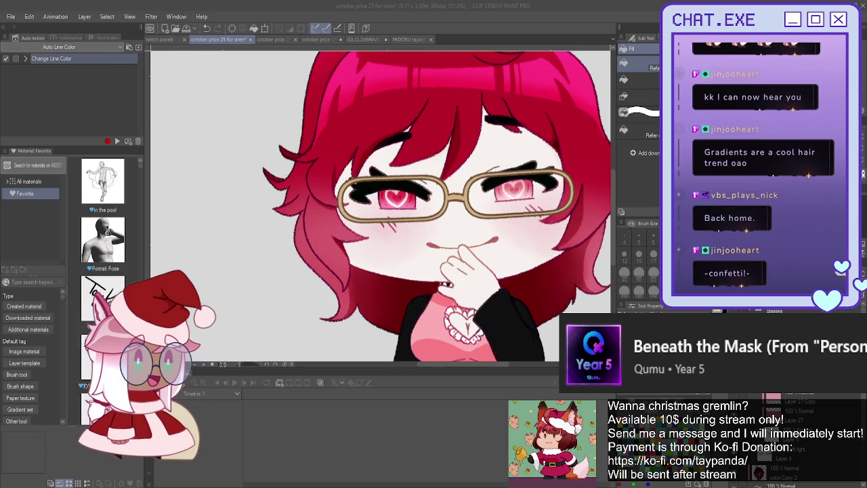
drag(407, 203, 352, 230)
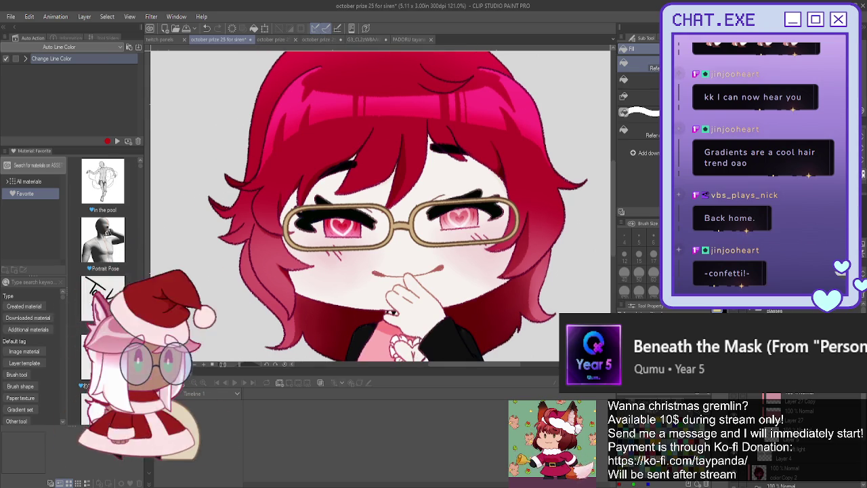
key(ctrl+minus)
key(ctrl+minus)
drag(380, 179, 458, 220)
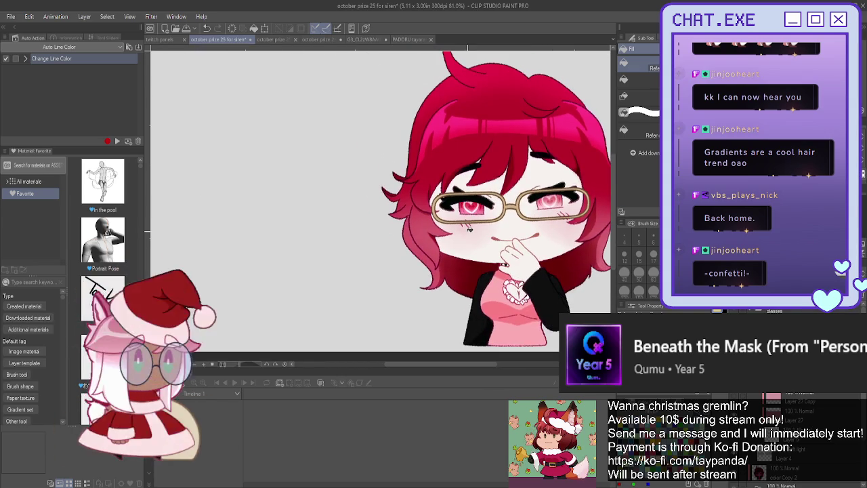
key(ctrl+minus)
key(ctrl+minus)
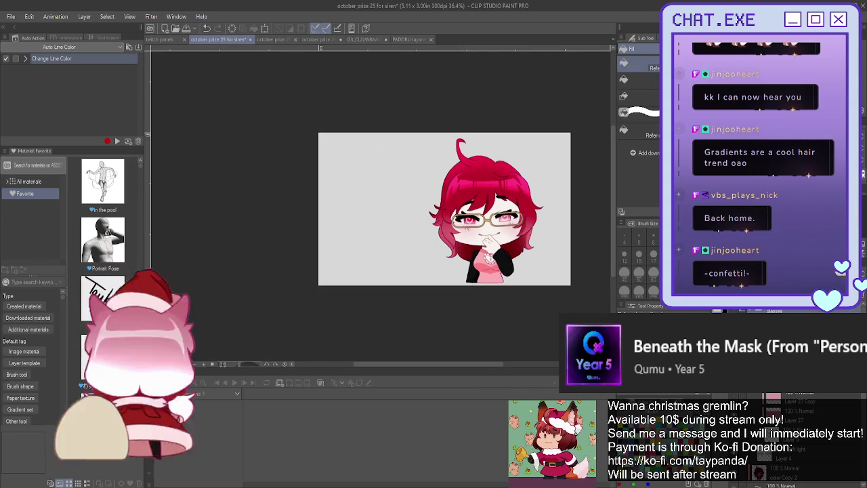
Rotate the glasses layer slightly counter-clockwise with Ctrl+T and confirm.
key(ctrl+t)
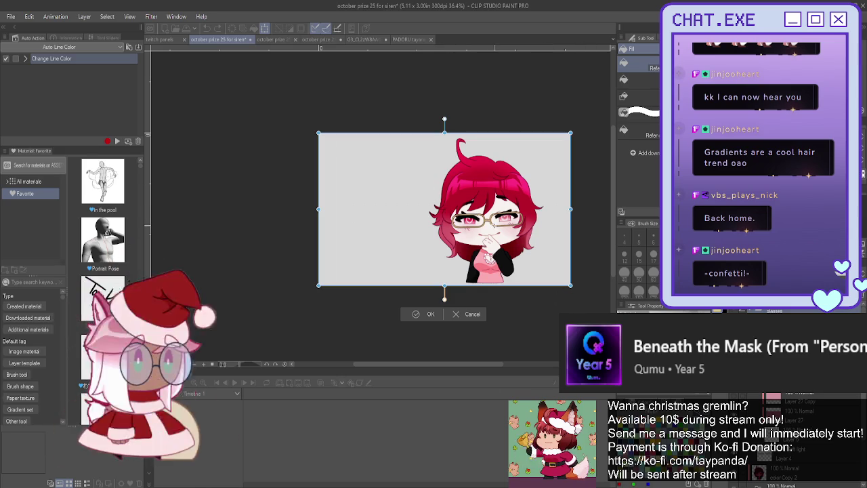
scroll(535, 226, up, 1)
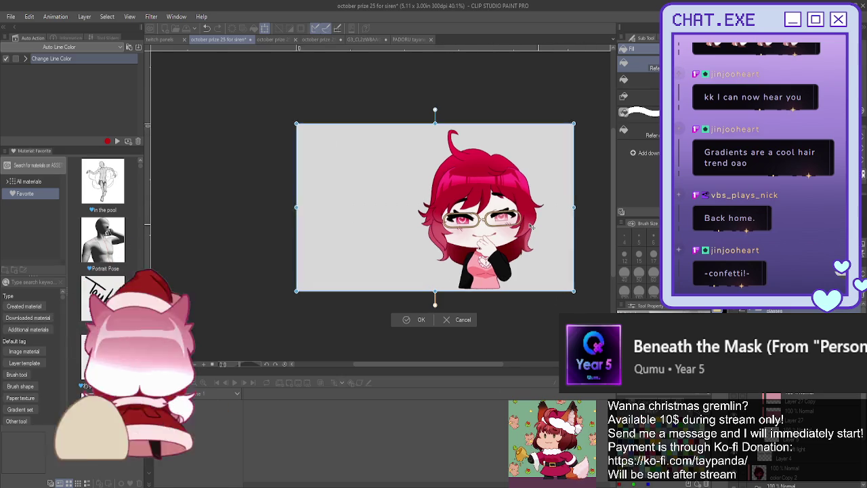
scroll(532, 226, up, 1)
scroll(532, 226, up, 1)
scroll(532, 227, up, 1)
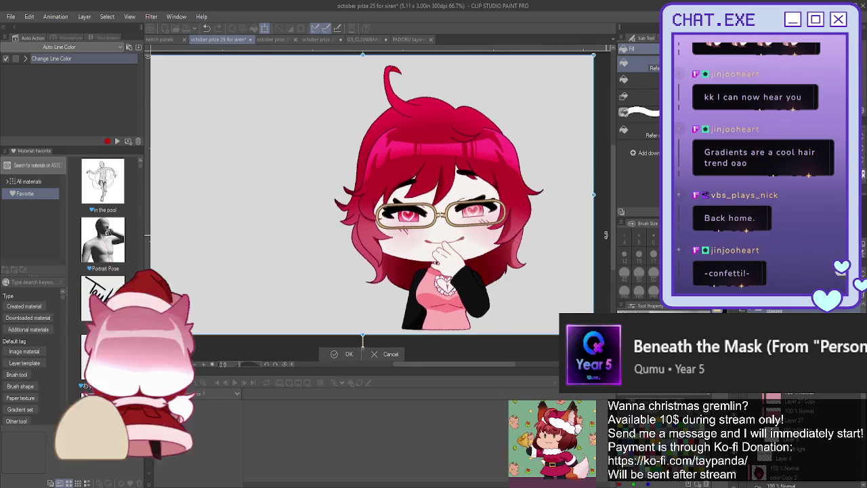
drag(605, 235, 607, 231)
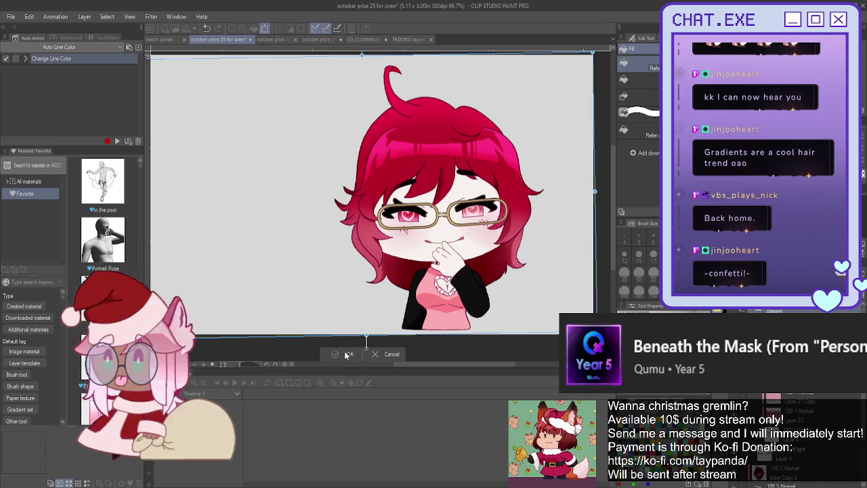
click(345, 354)
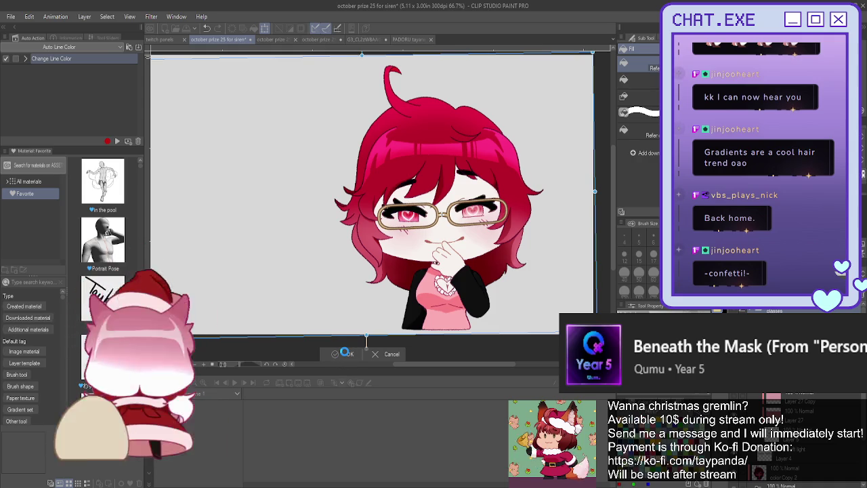
Shift the glasses a little left and up, then recentre the illustration in view.
key(k)
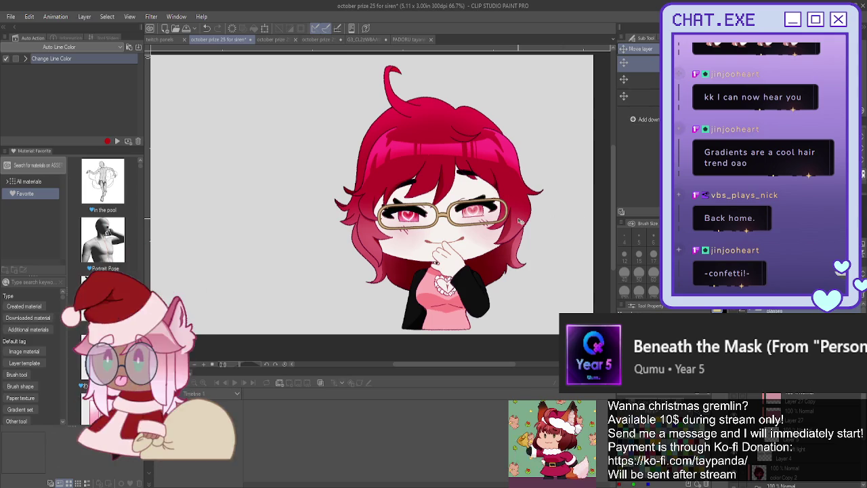
drag(518, 220, 503, 216)
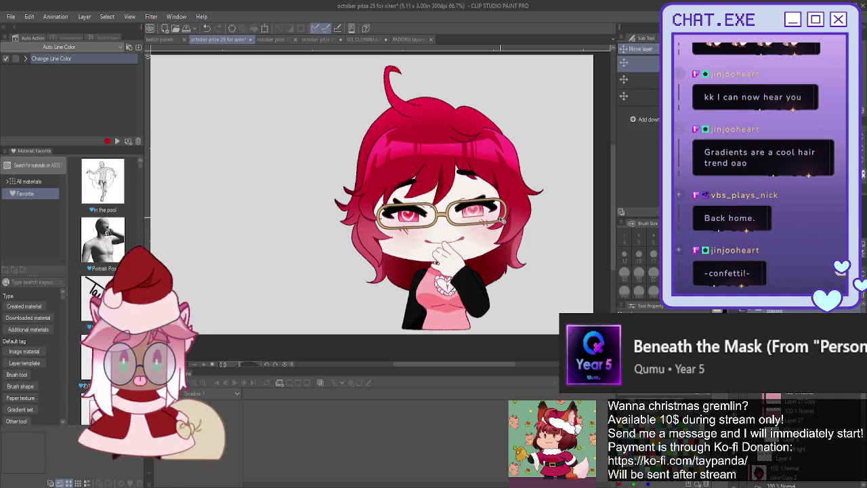
scroll(501, 220, down, 3)
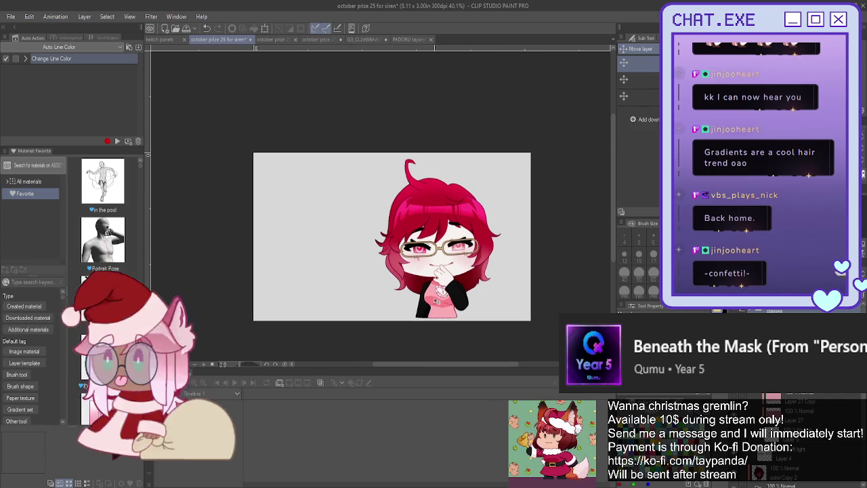
drag(447, 237, 504, 232)
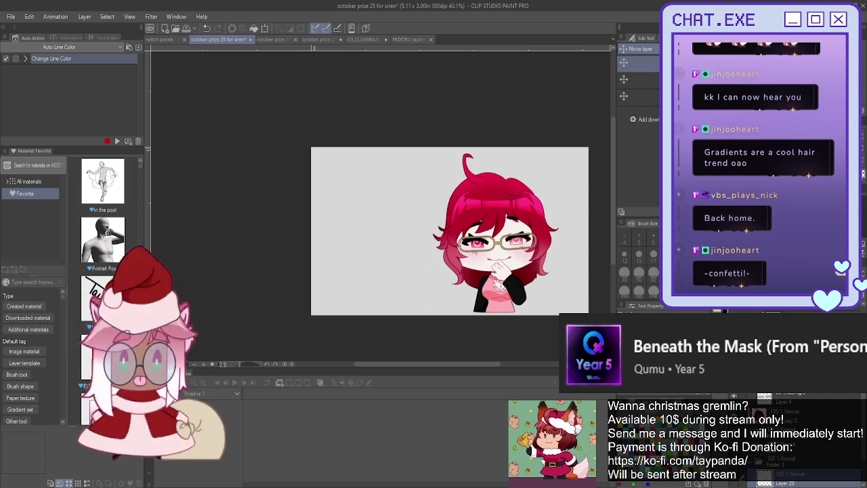
key(u)
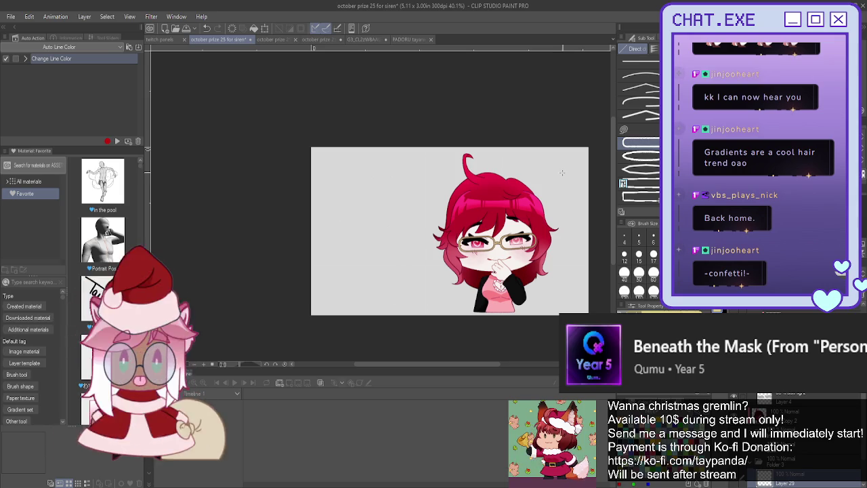
Draw a thin gold rectangle inside the canvas edges and adjust its bottom-left corner.
drag(574, 271, 323, 305)
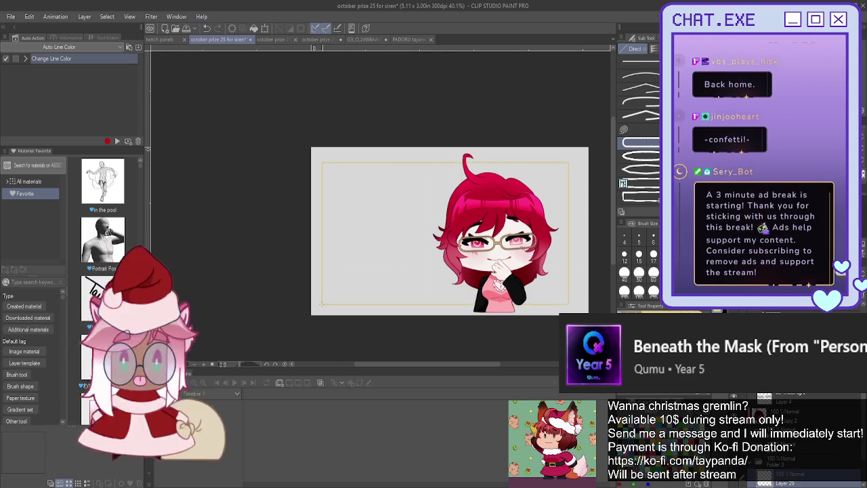
drag(322, 305, 321, 299)
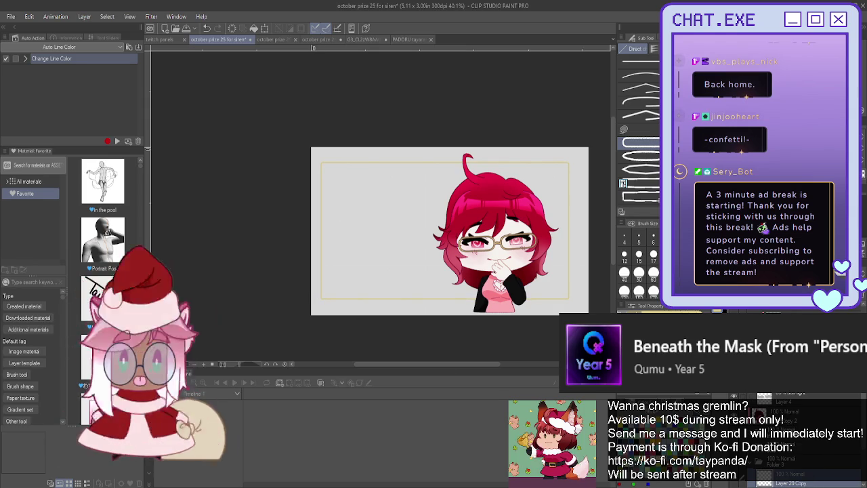
click(425, 215)
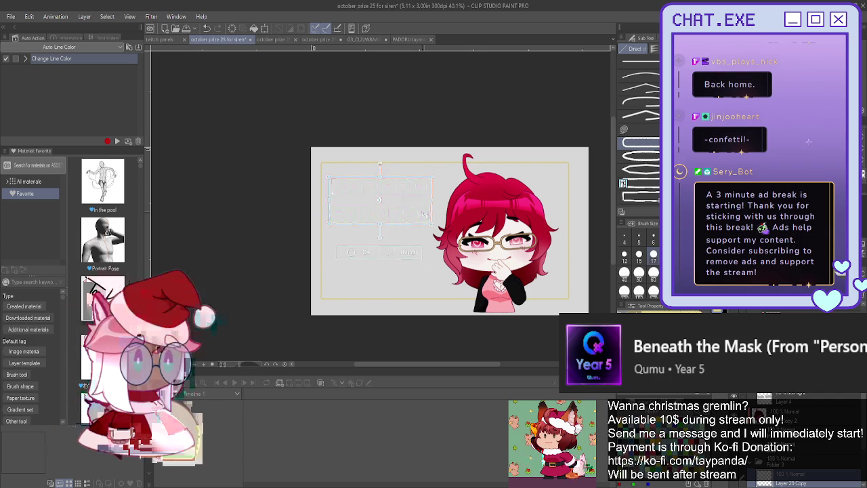
Commit the KORORO SAKURAI title text, deselect it, and add a new empty layer.
key(ctrl+a)
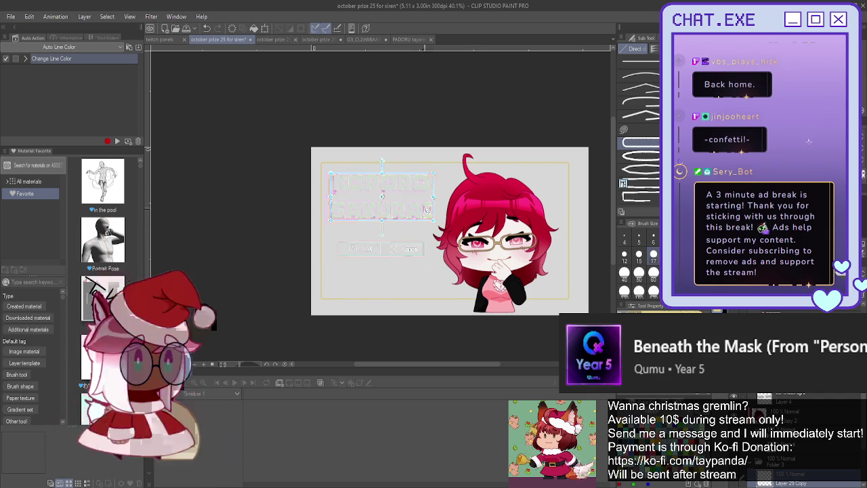
click(354, 251)
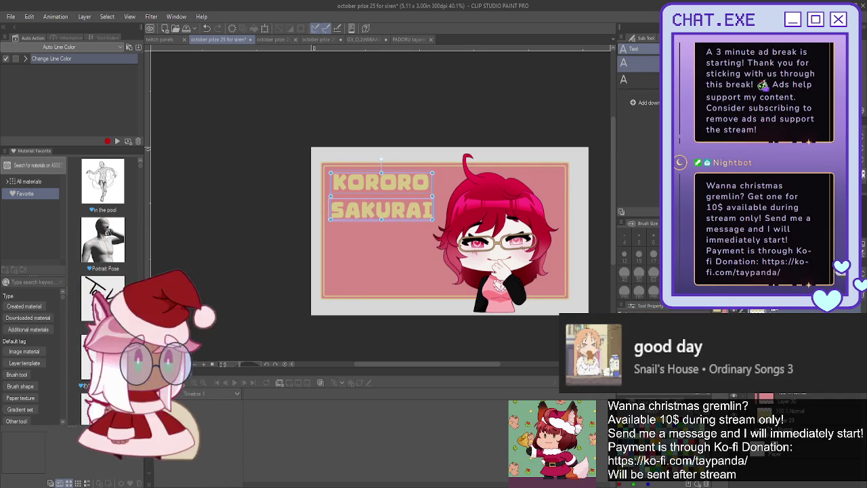
click(752, 310)
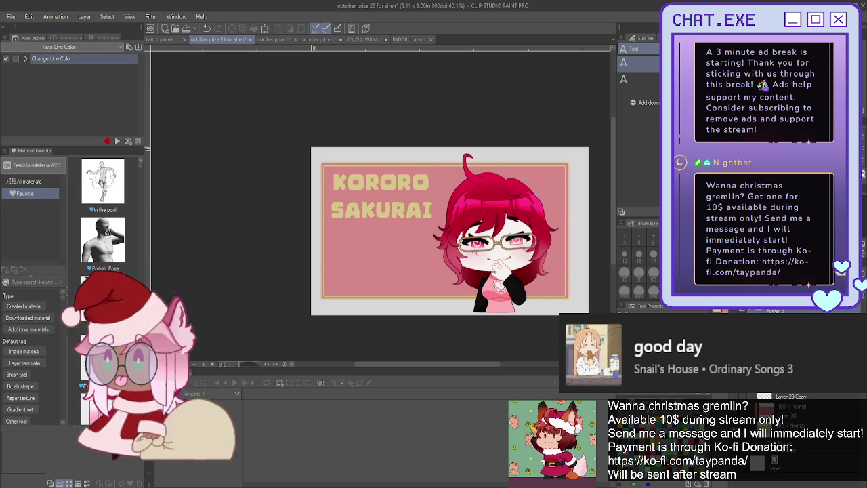
scroll(751, 310, up, 1)
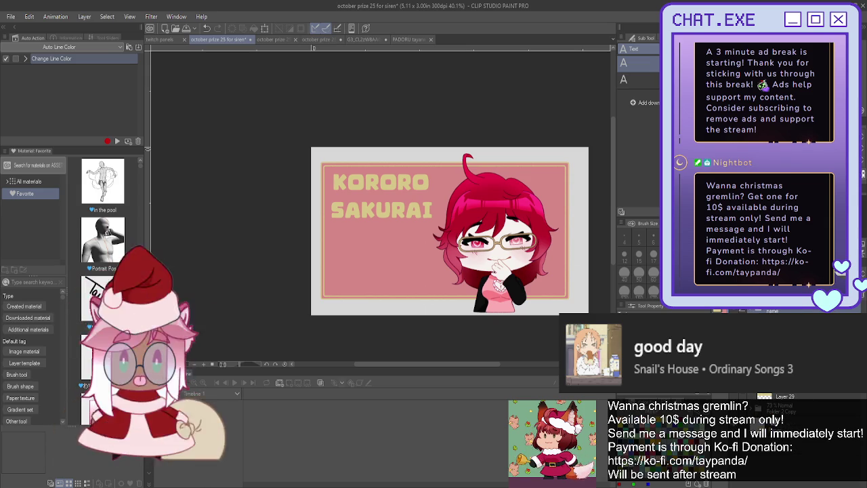
key(ctrl+shift+n)
Auto-select around the title letters, expand the selection into an outline, then deselect.
key(w)
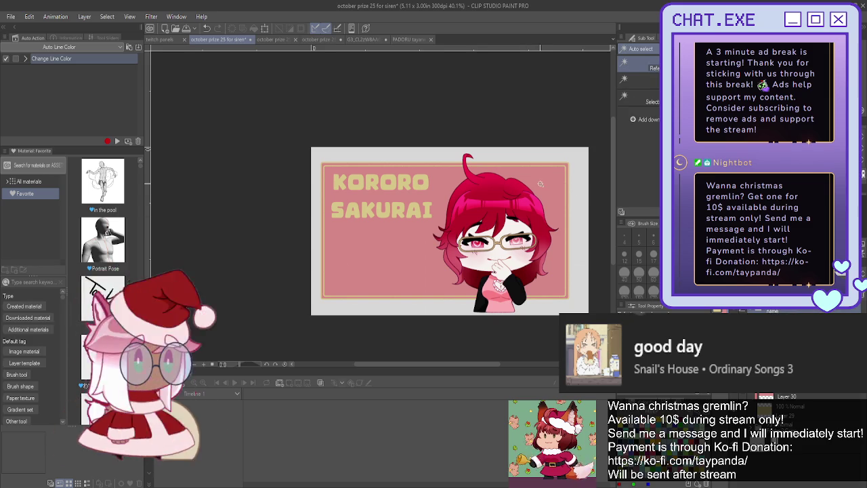
click(539, 184)
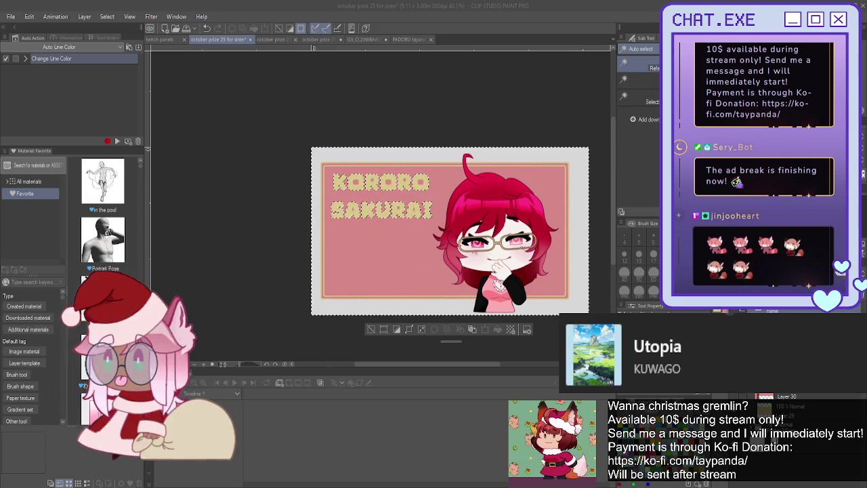
click(430, 278)
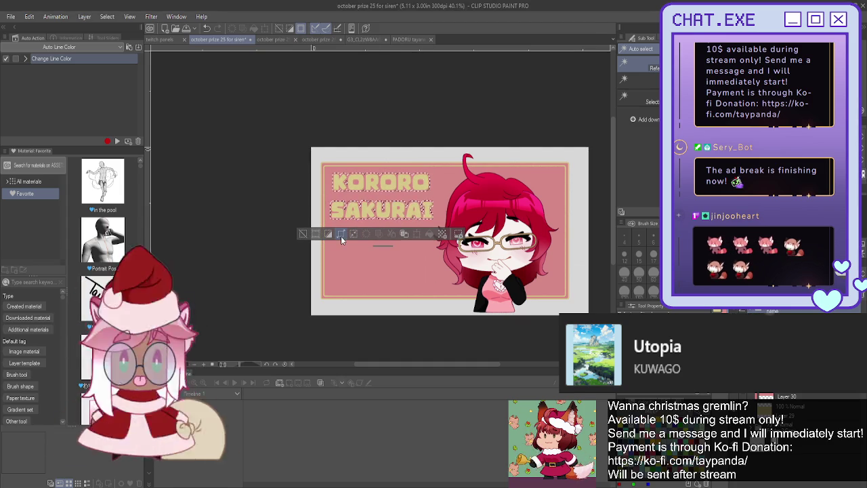
click(341, 234)
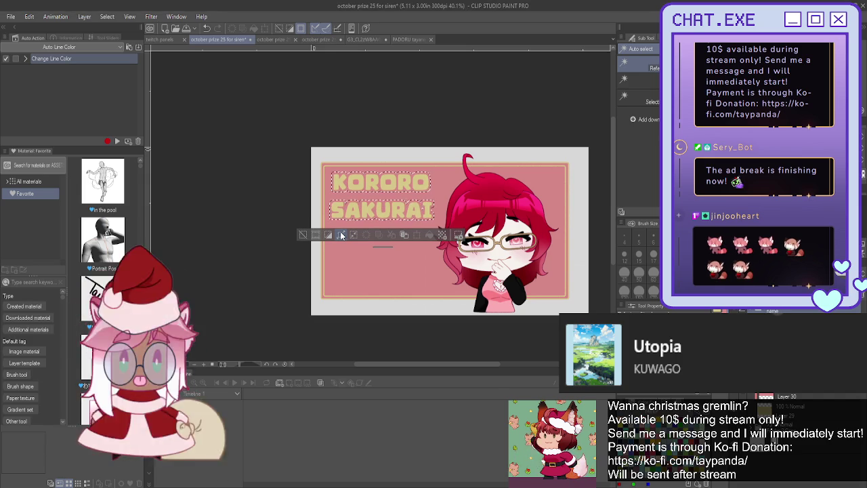
click(303, 236)
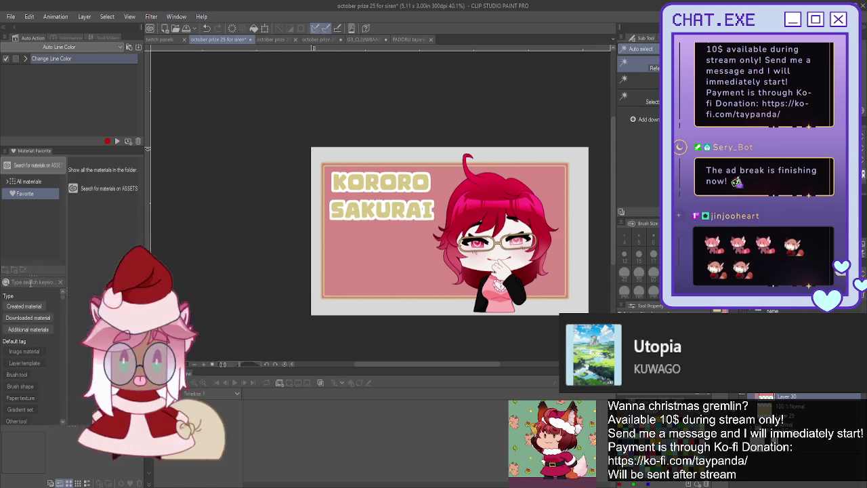
Search all materials for 'heart' and browse through the results.
text(heart)
click(35, 181)
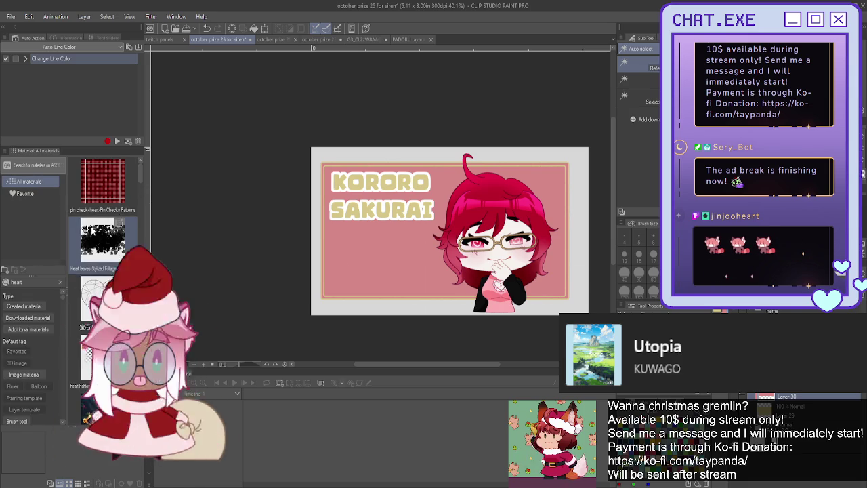
scroll(111, 249, down, 2)
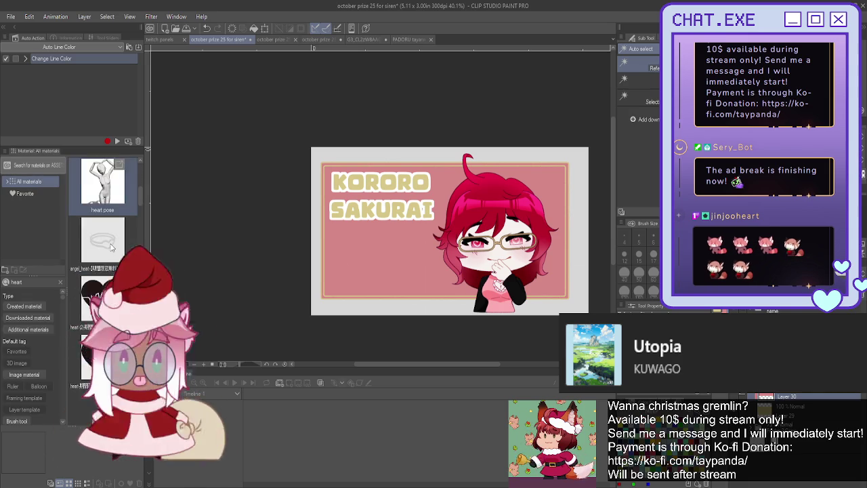
scroll(111, 248, down, 2)
scroll(111, 246, down, 2)
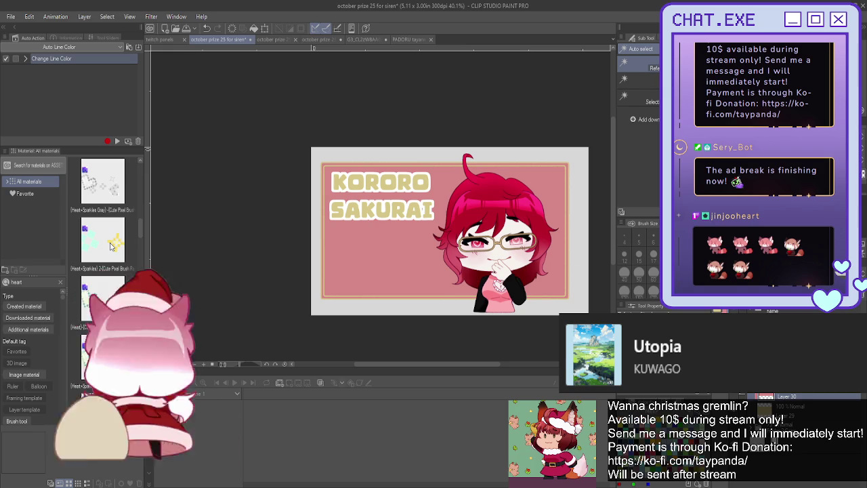
scroll(112, 246, down, 2)
scroll(112, 246, down, 2)
scroll(112, 246, down, 2)
scroll(111, 246, down, 2)
scroll(110, 249, up, 2)
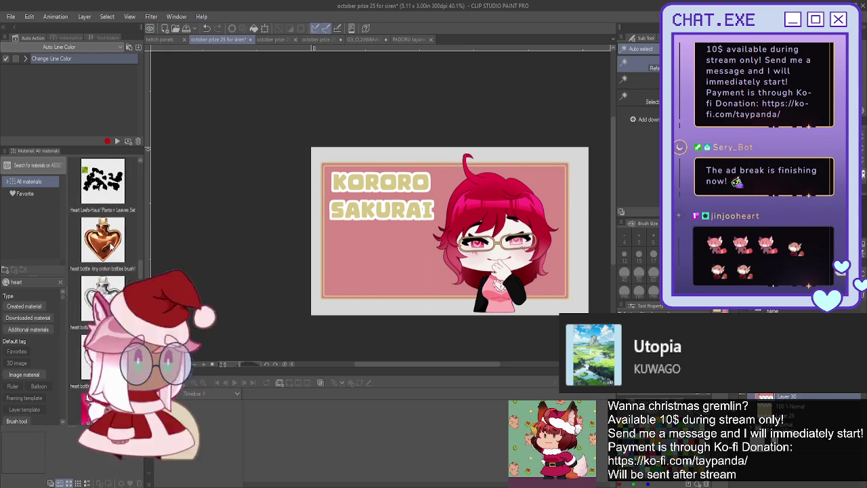
scroll(111, 249, up, 2)
scroll(110, 249, up, 2)
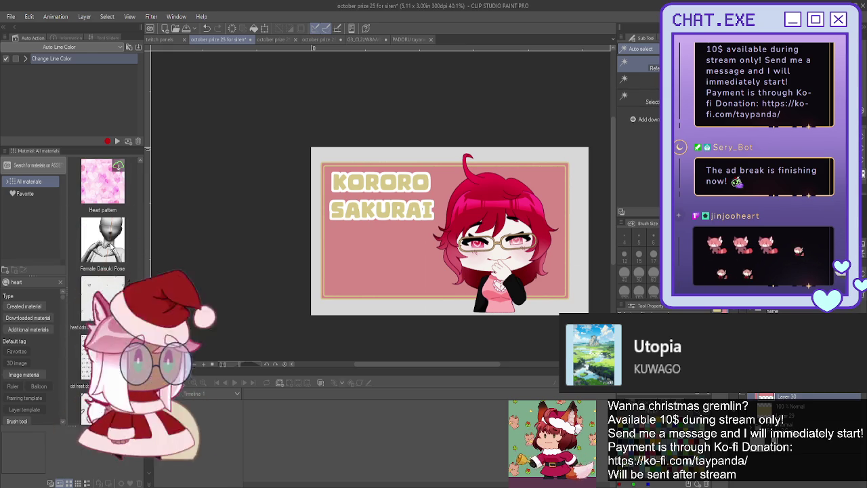
scroll(112, 245, down, 2)
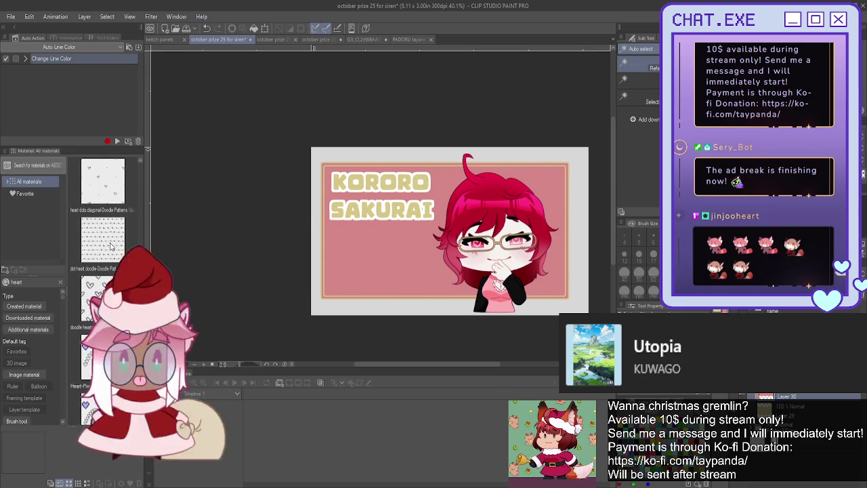
Place the dot heart doodle material, enlarge and tilt it slightly, then duplicate its layer.
drag(112, 246, 410, 270)
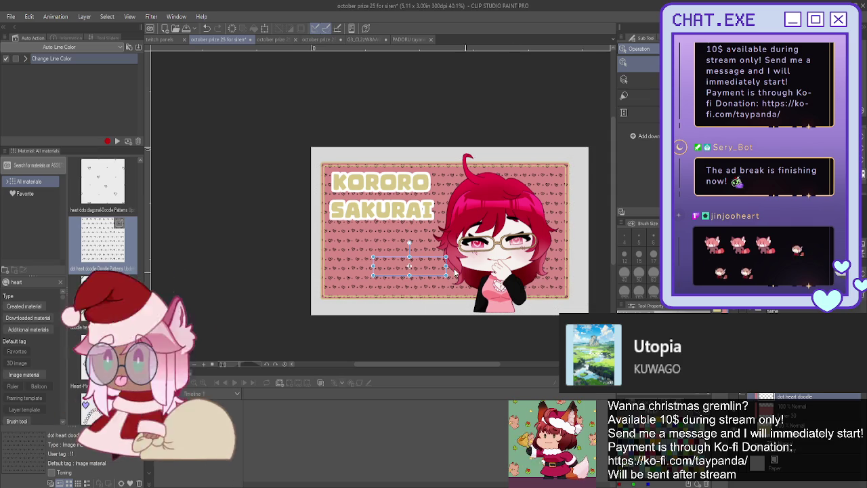
drag(409, 258, 419, 233)
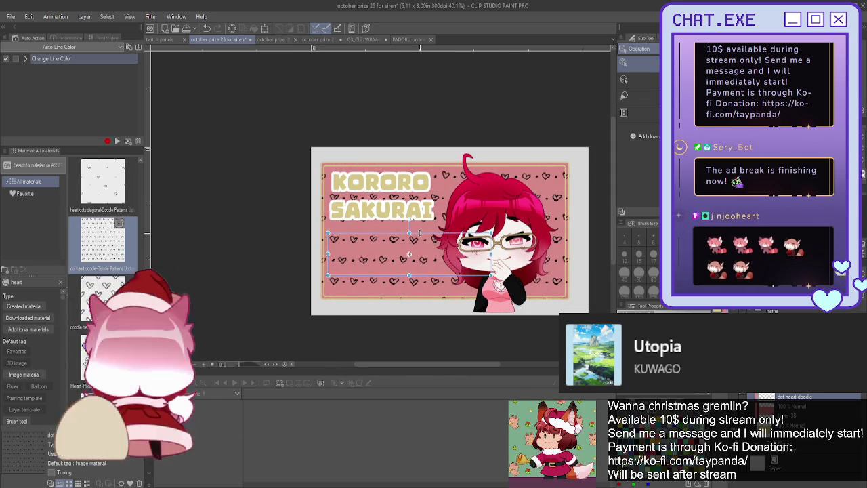
mouse_move(494, 271)
mouse_down()
mouse_move(487, 287)
mouse_move(497, 260)
mouse_up()
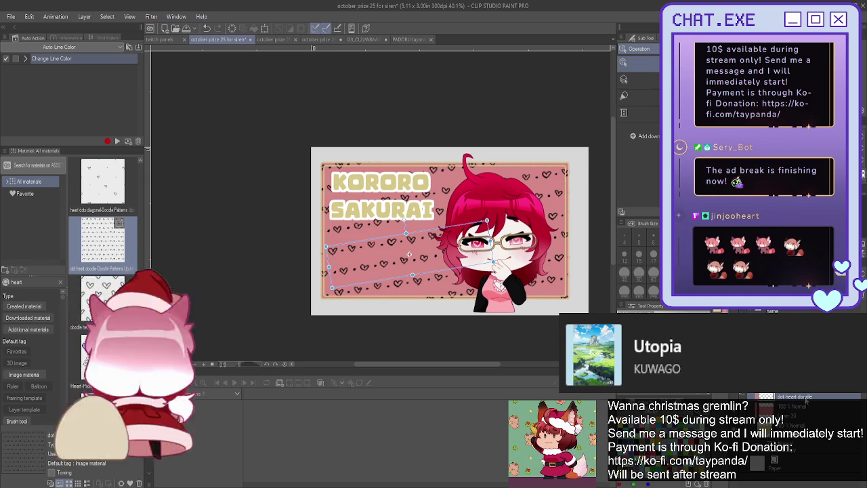
key(Return)
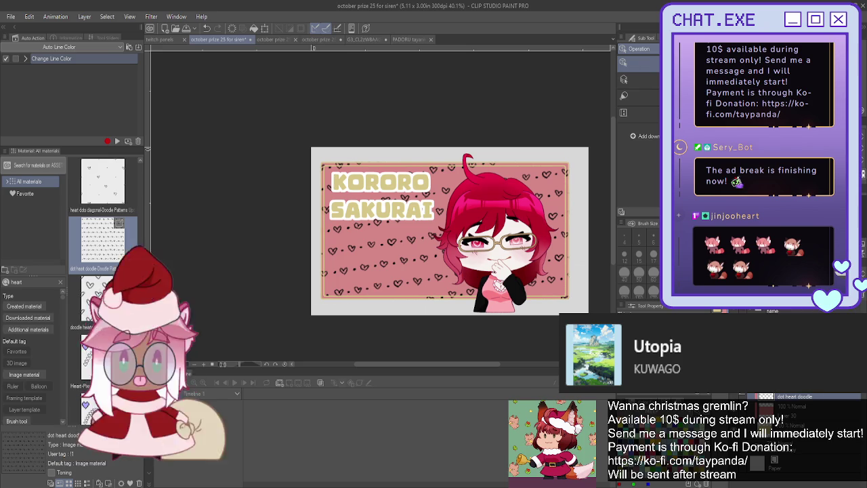
key(ctrl+c)
key(ctrl+v)
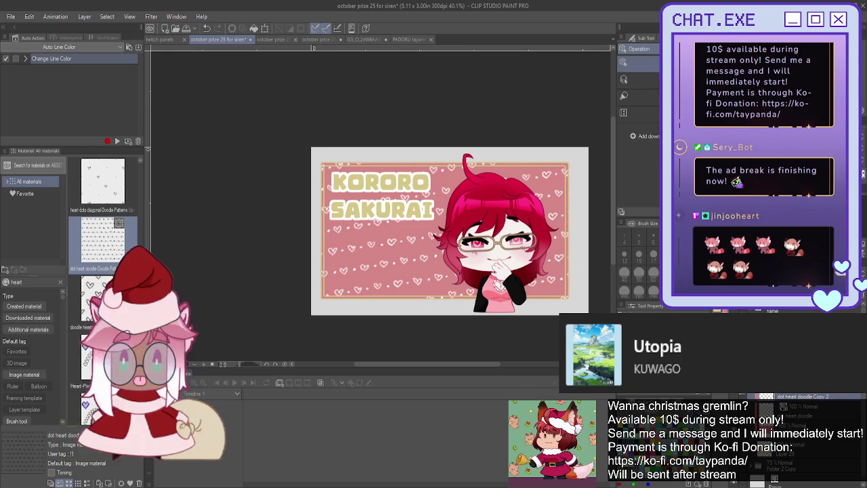
Select the character by inverting an auto-selection, add an outline layer above the hearts, then deselect.
key(w)
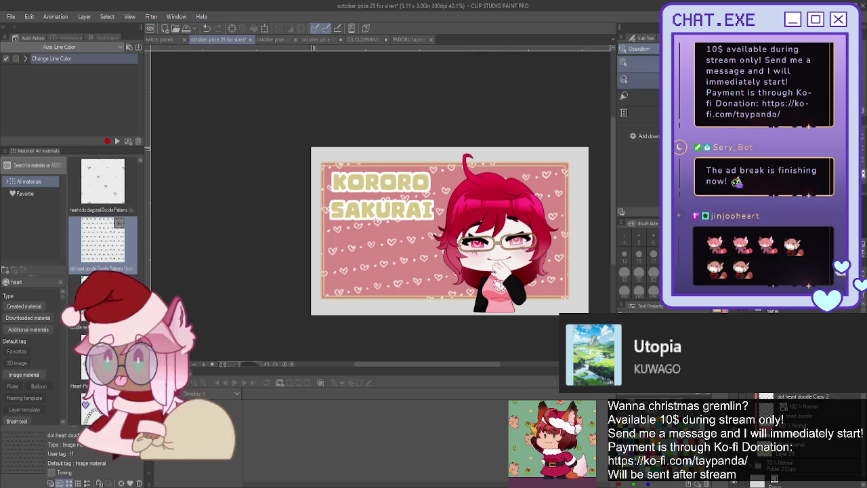
click(537, 175)
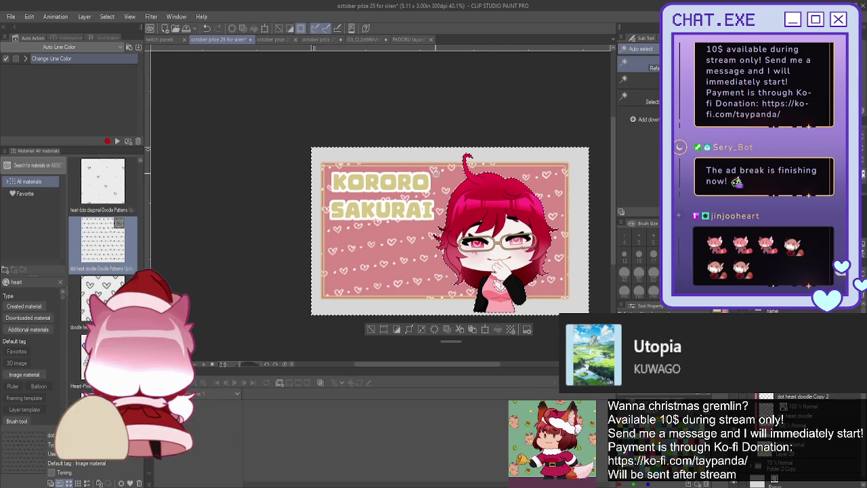
click(396, 329)
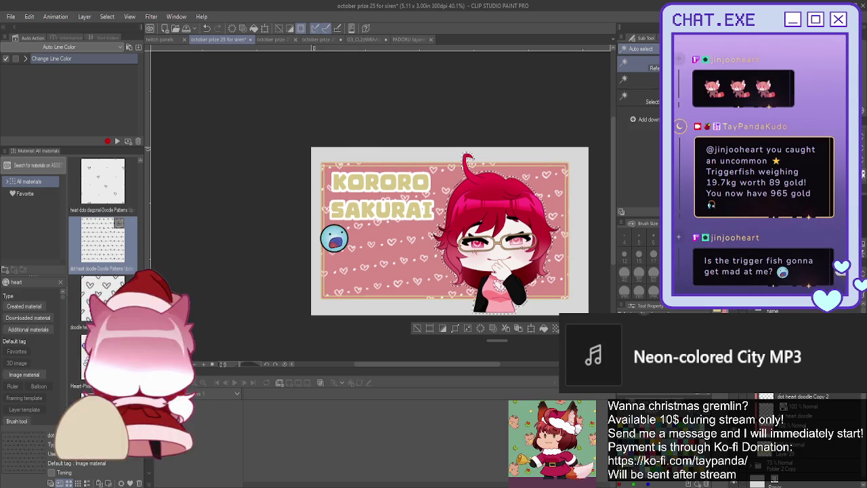
click(793, 396)
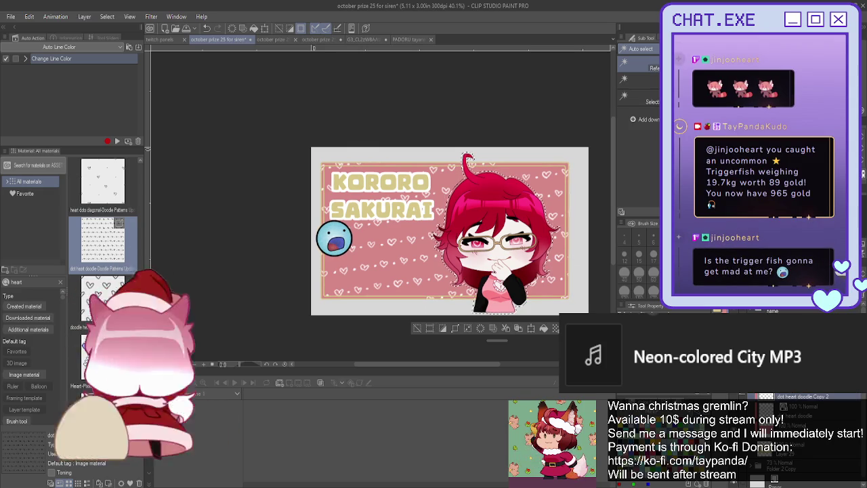
key(ctrl+shift+n)
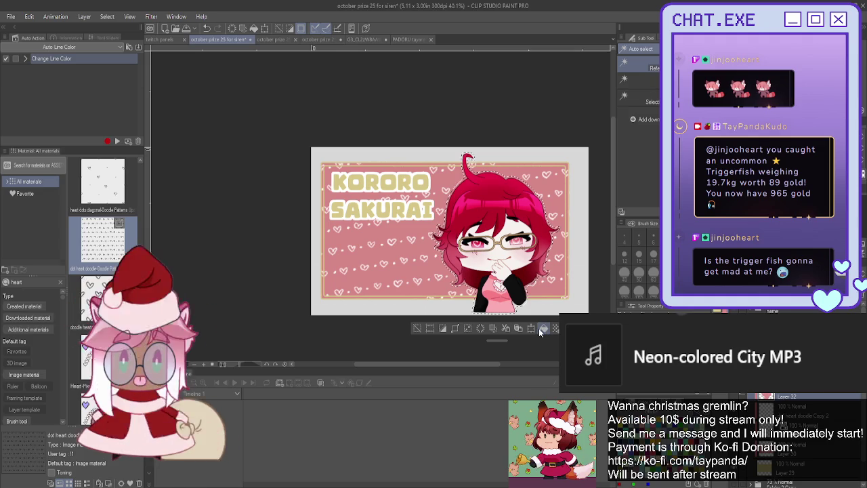
click(418, 328)
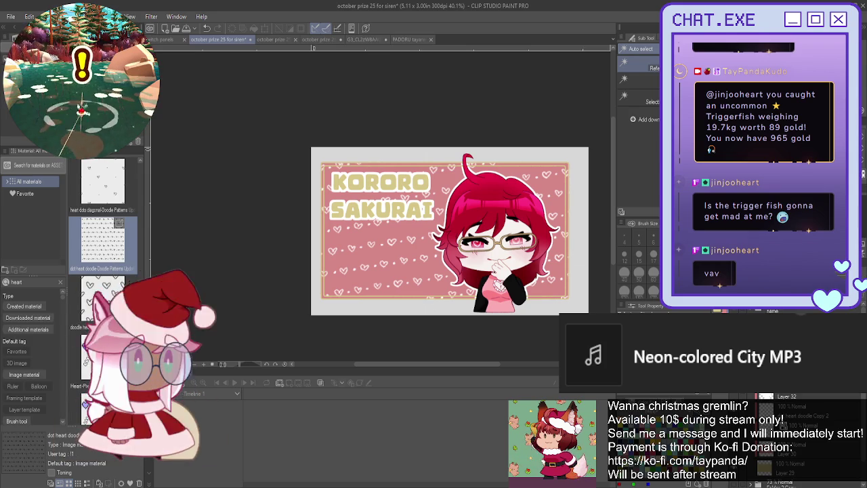
scroll(779, 440, down, 2)
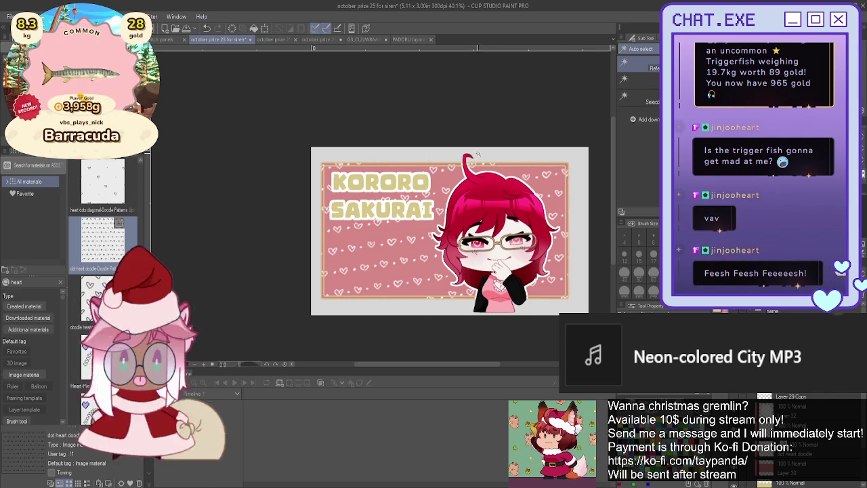
key(g)
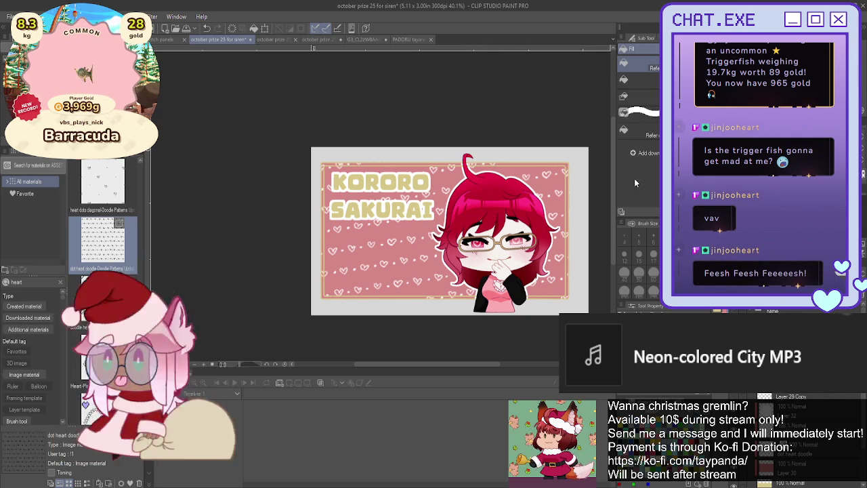
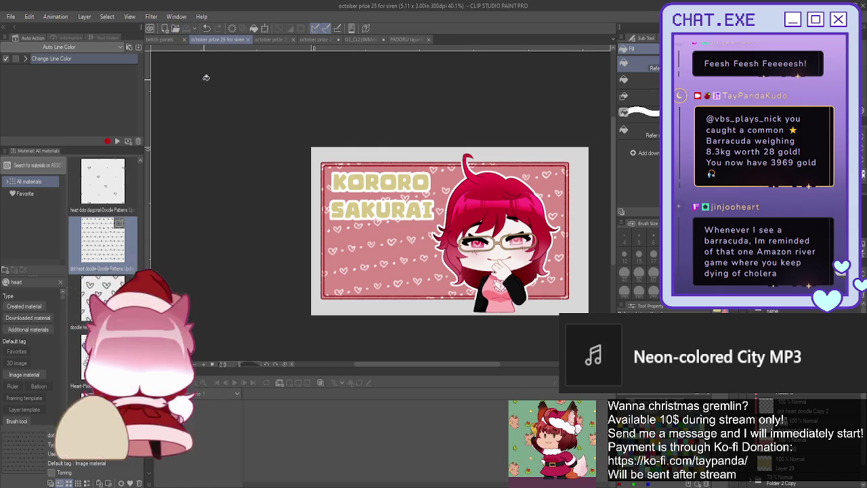
Bring up the fox chibi drawing and centre it in the view.
click(269, 38)
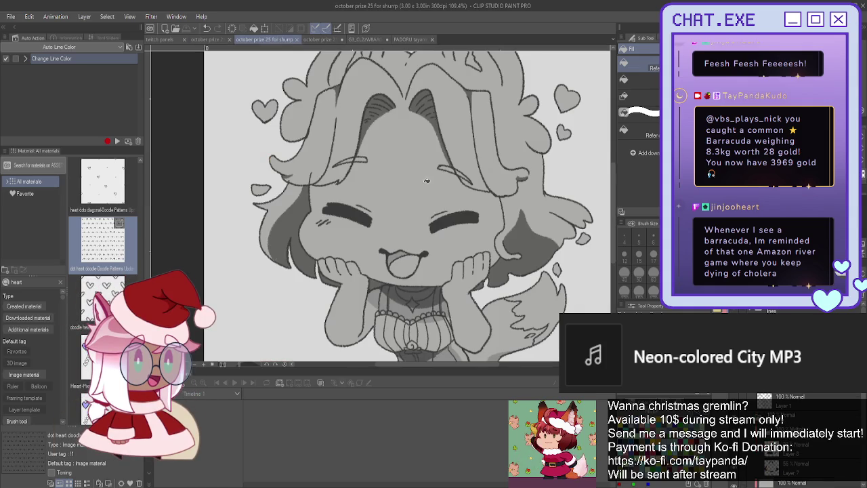
scroll(441, 194, down, 3)
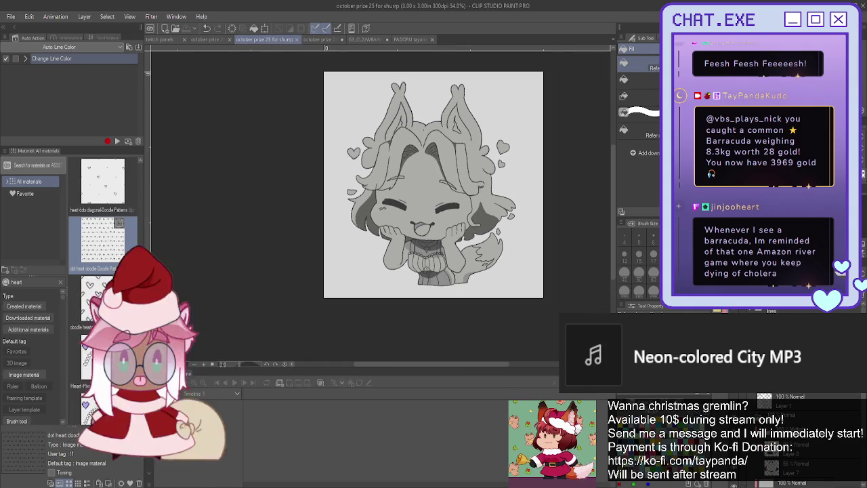
drag(440, 203, 443, 215)
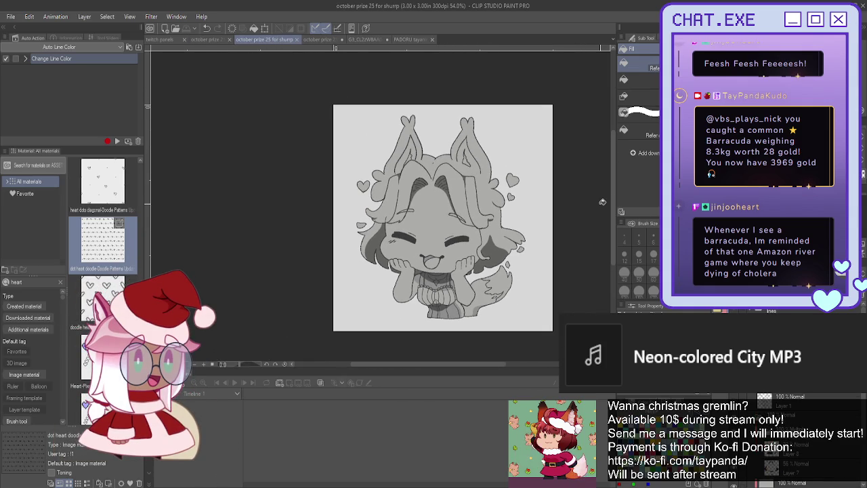
View the whole red-haired reference and delete its red blob and Pink Gradient note.
click(367, 40)
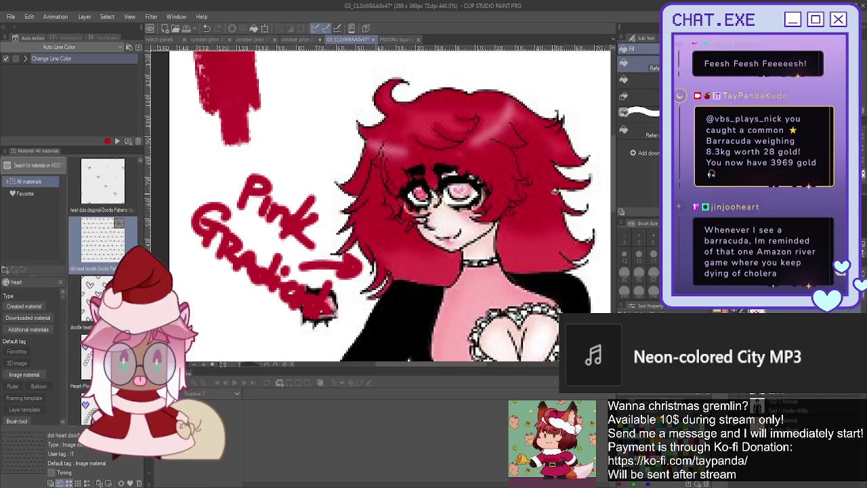
scroll(554, 191, down, 2)
scroll(554, 191, down, 2)
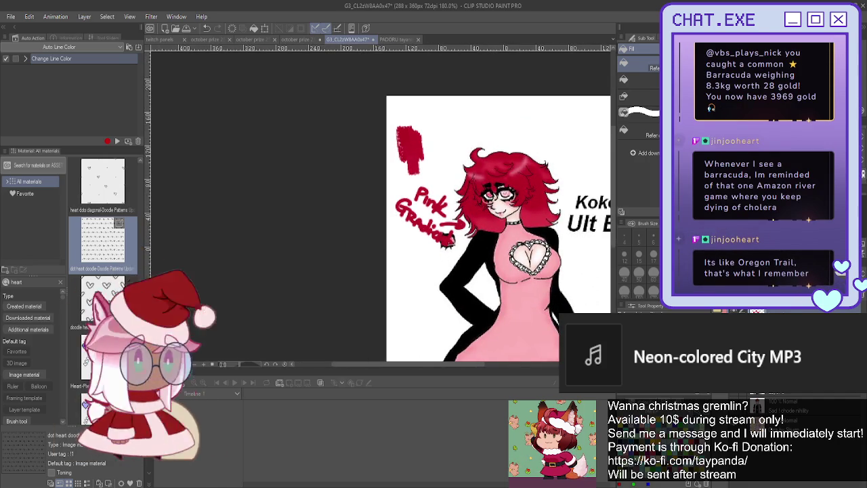
drag(474, 223, 411, 207)
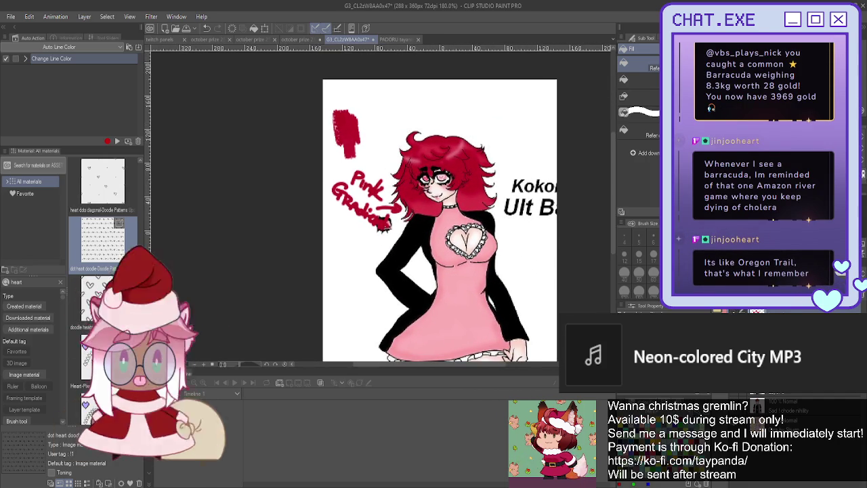
key(Delete)
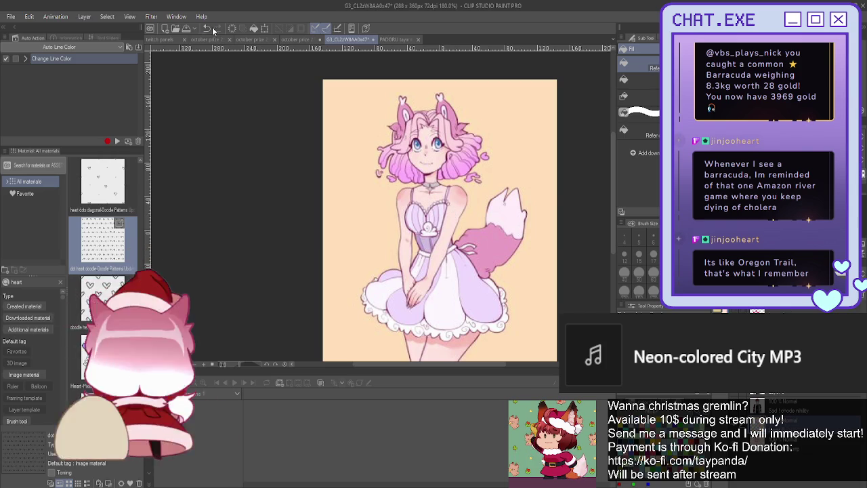
Return to the grey fox chibi, zoom in, and flood-fill the character pale pink.
click(295, 40)
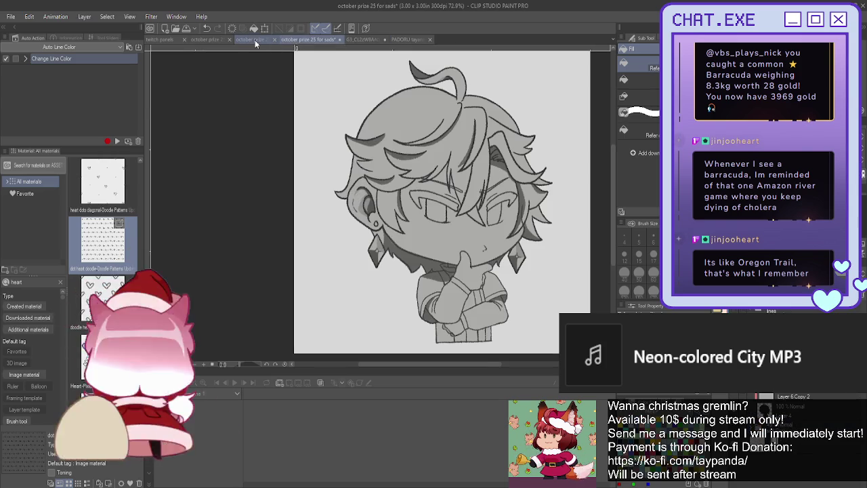
click(255, 40)
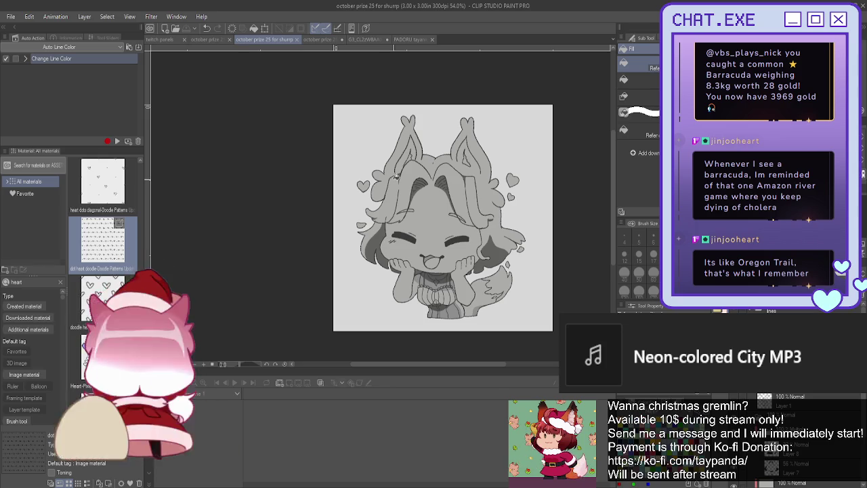
scroll(420, 196, up, 1)
scroll(449, 208, up, 1)
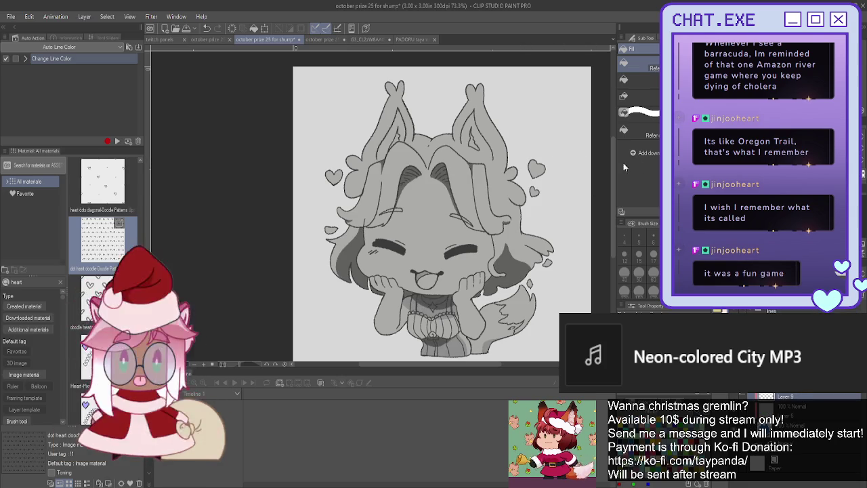
click(781, 311)
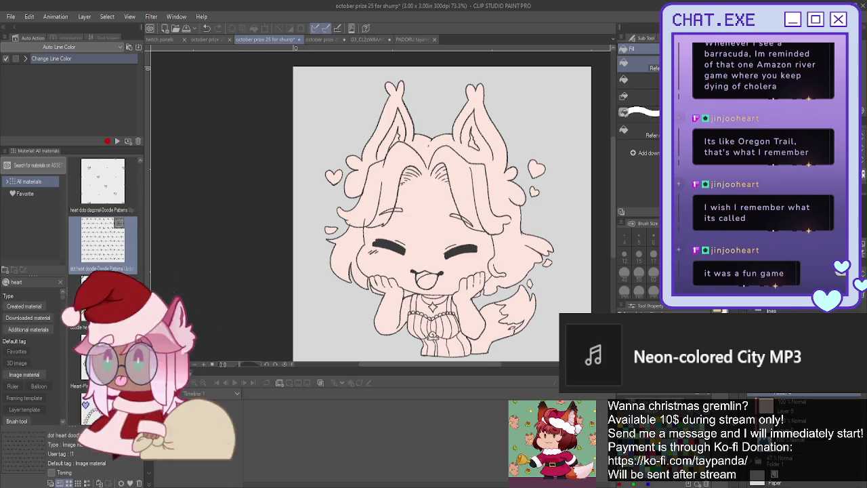
Undo the pink on the hair underside and tail, then compare against the pink reference.
key(ctrl+z)
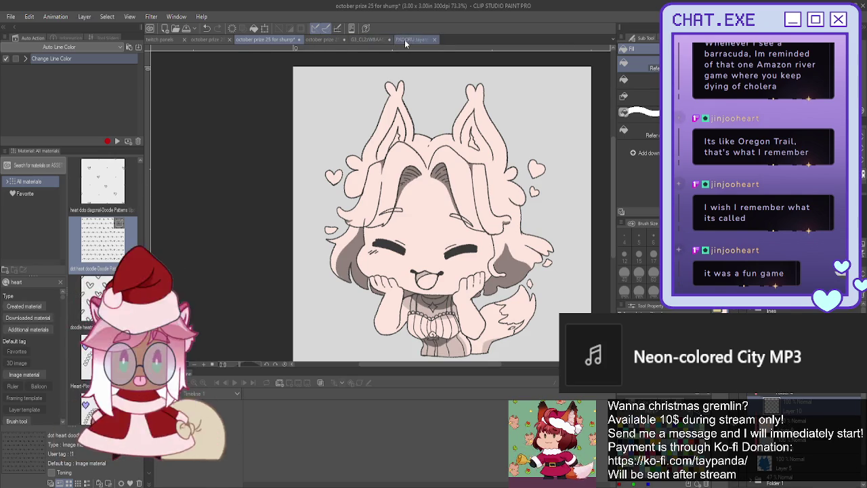
click(354, 39)
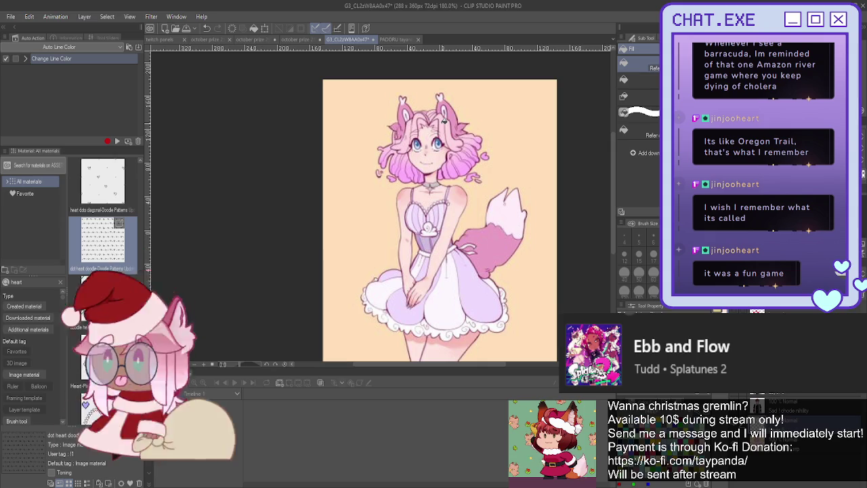
click(251, 39)
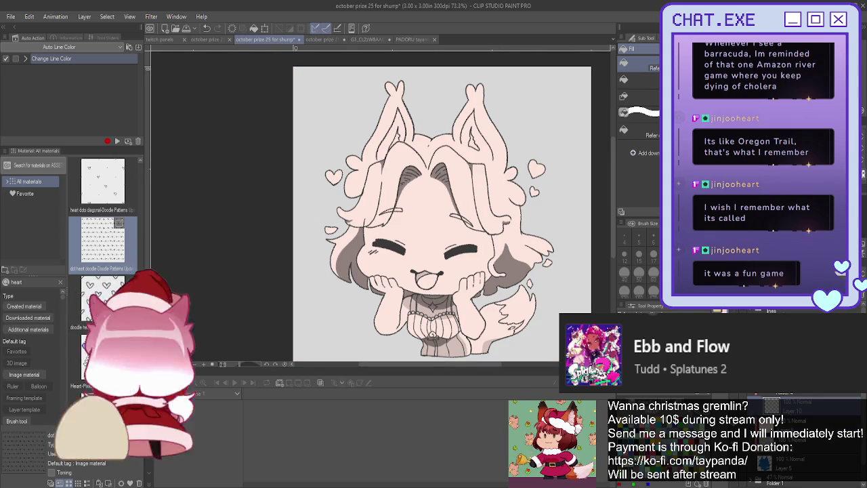
key(p)
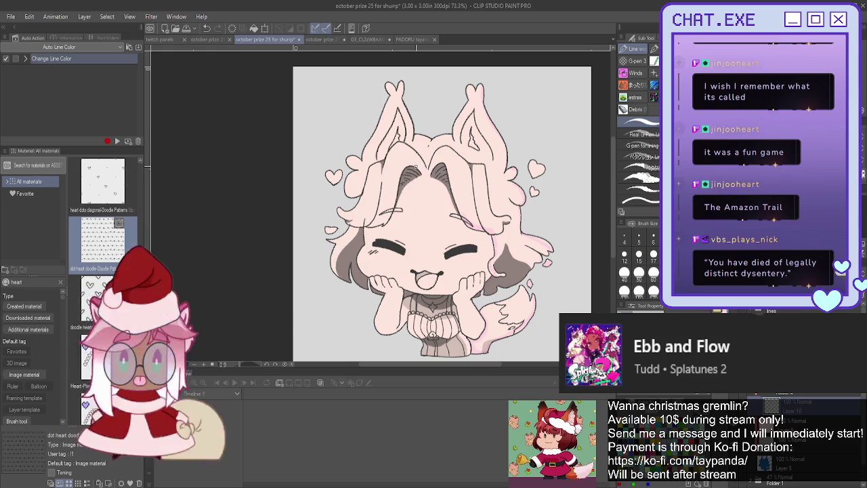
scroll(415, 166, up, 1)
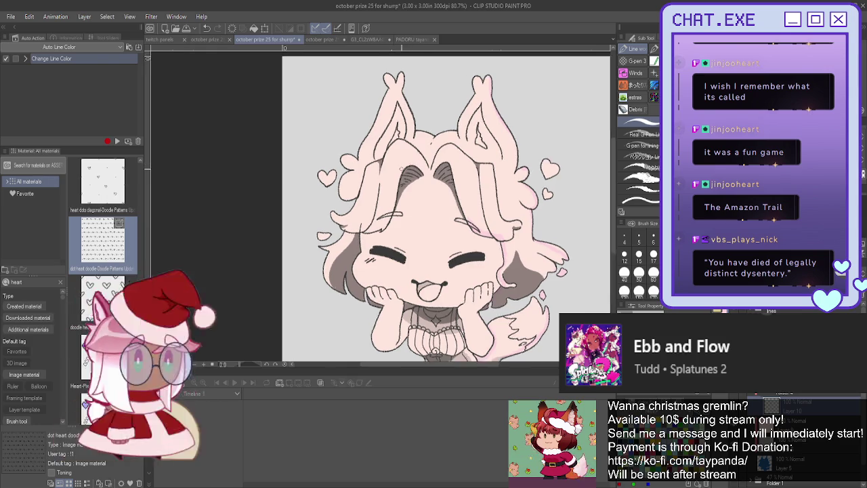
Trace pink G-pen outlines around the hair and ears, then zoom out to see the character.
scroll(402, 167, up, 1)
scroll(412, 157, up, 1)
scroll(412, 157, up, 1)
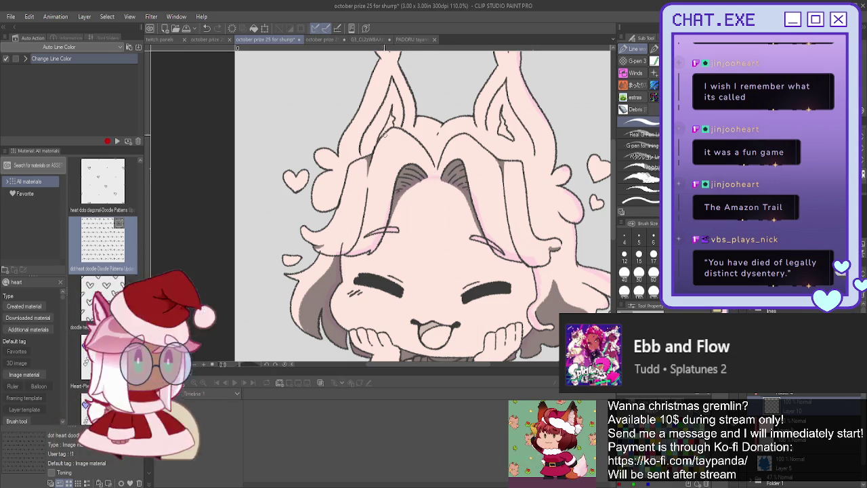
key(ctrl+minus)
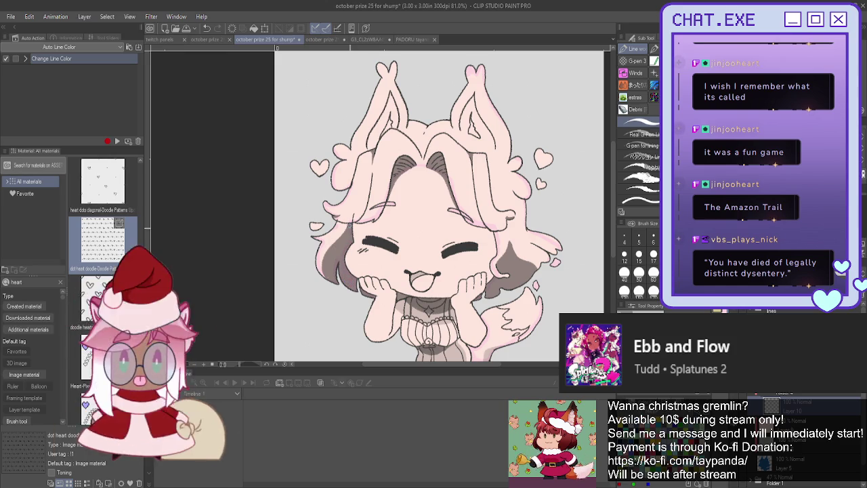
Fill the hair, ears and tail pink and bring the ear tips into view.
key(g)
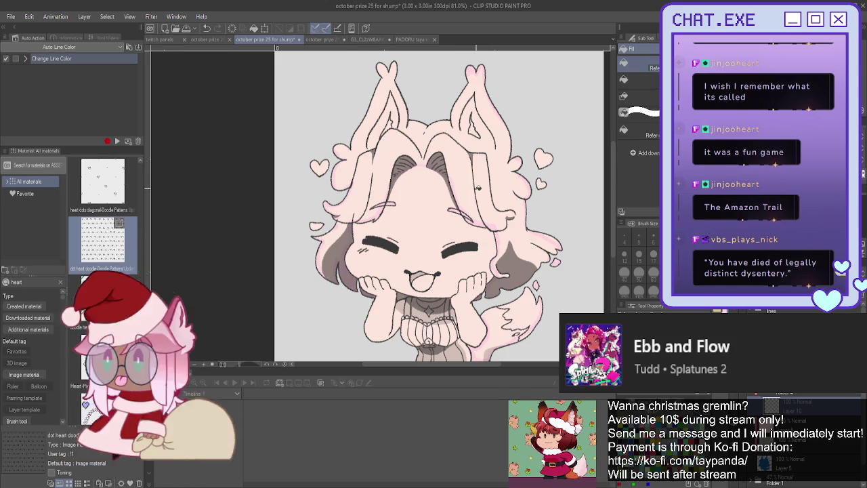
click(482, 203)
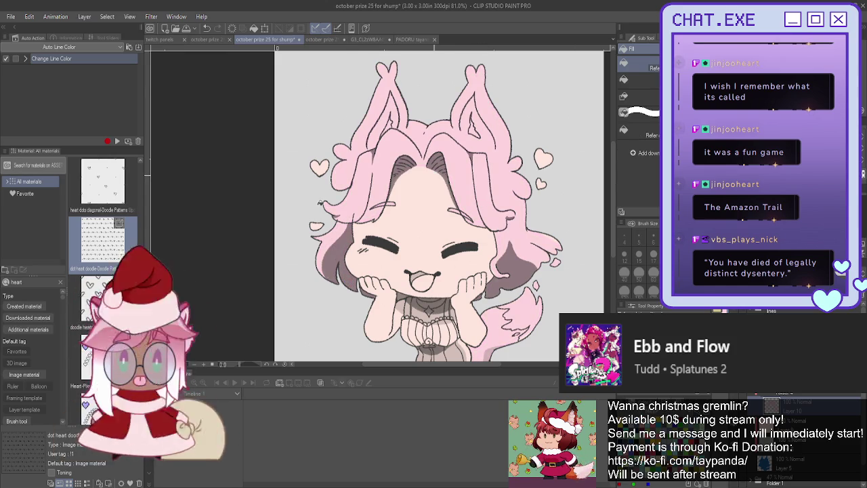
key(ctrl+minus)
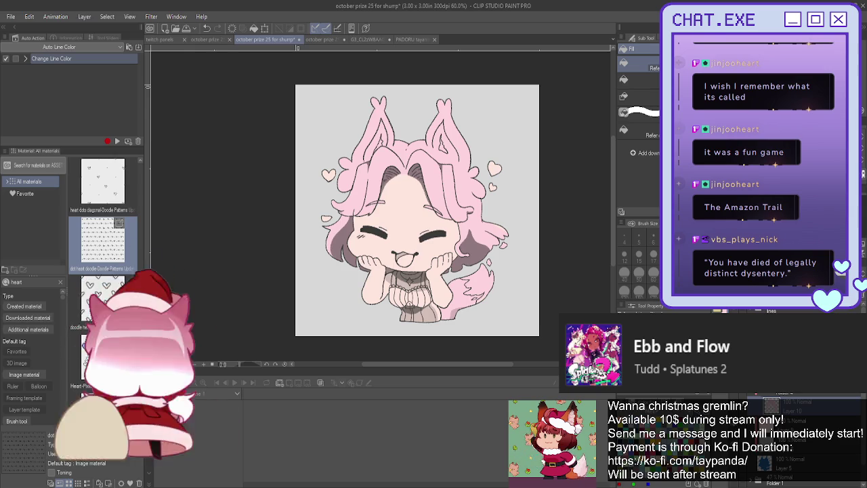
key(p)
scroll(417, 210, up, 5)
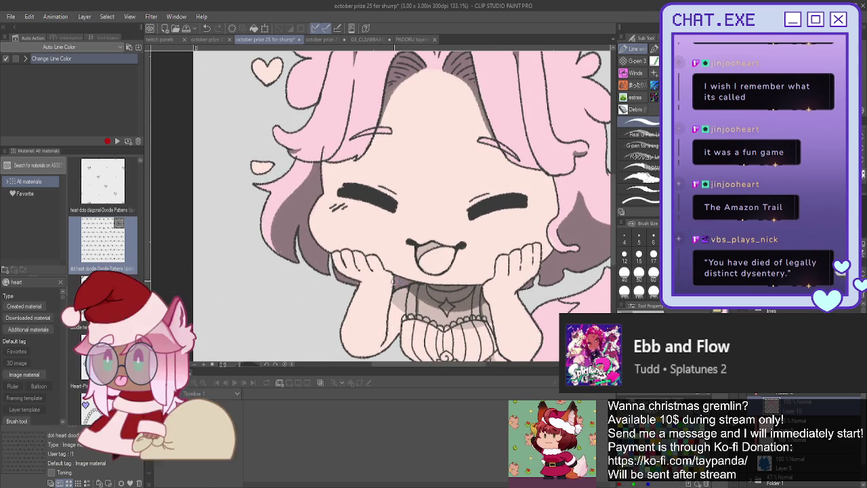
scroll(311, 258, down, 2)
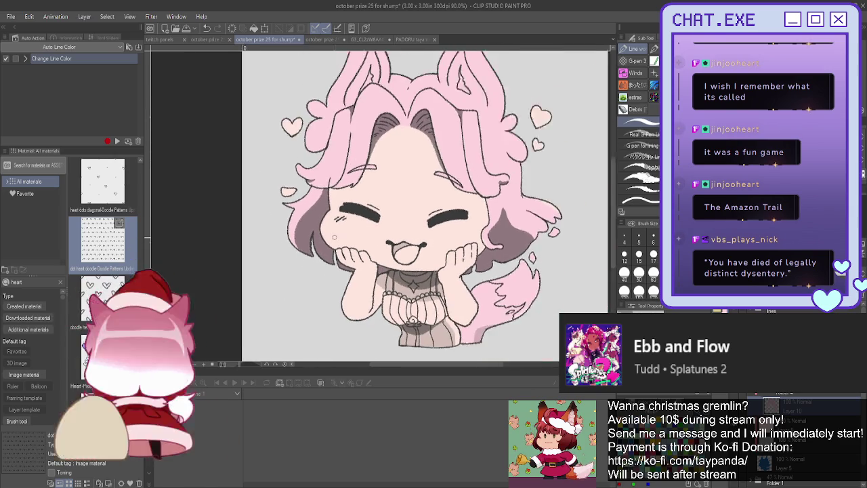
scroll(310, 258, down, 1)
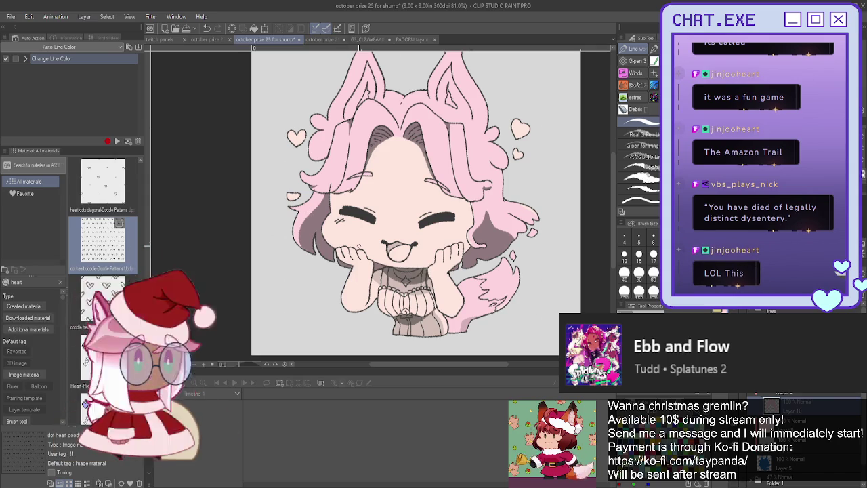
drag(416, 203, 456, 233)
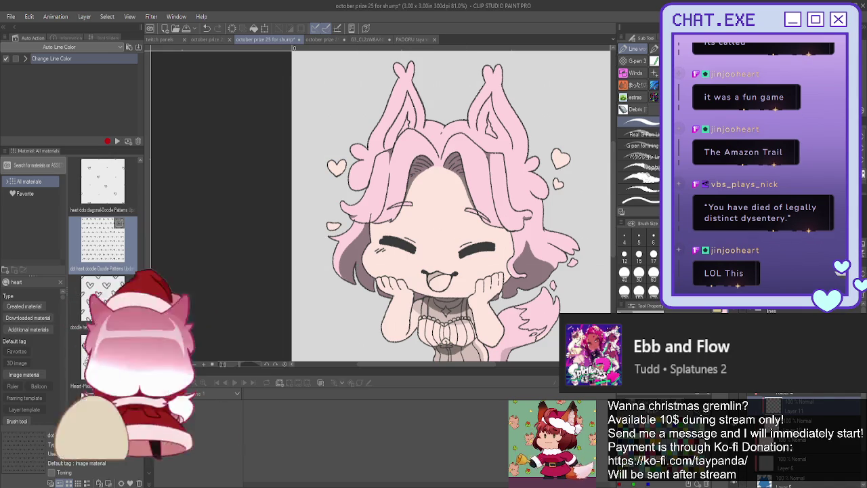
Add a thin pink accent stroke down the right side of the hair, redrawing it once.
scroll(461, 216, up, 2)
scroll(454, 196, up, 1)
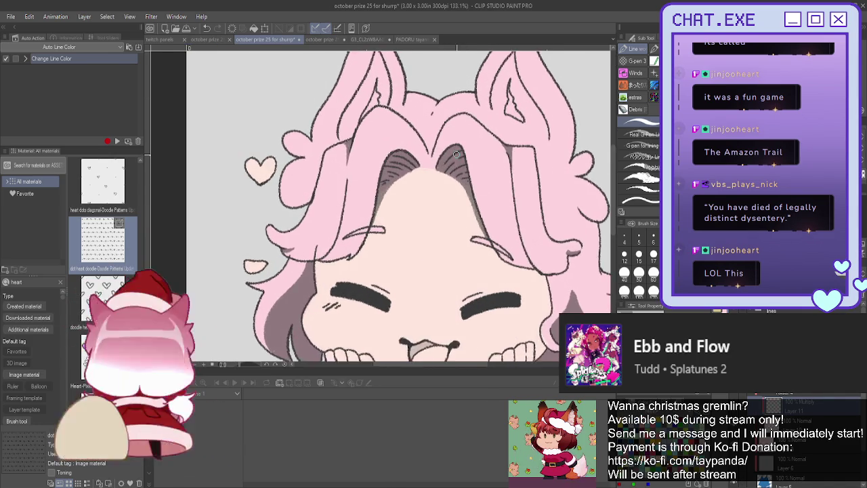
scroll(444, 170, up, 1)
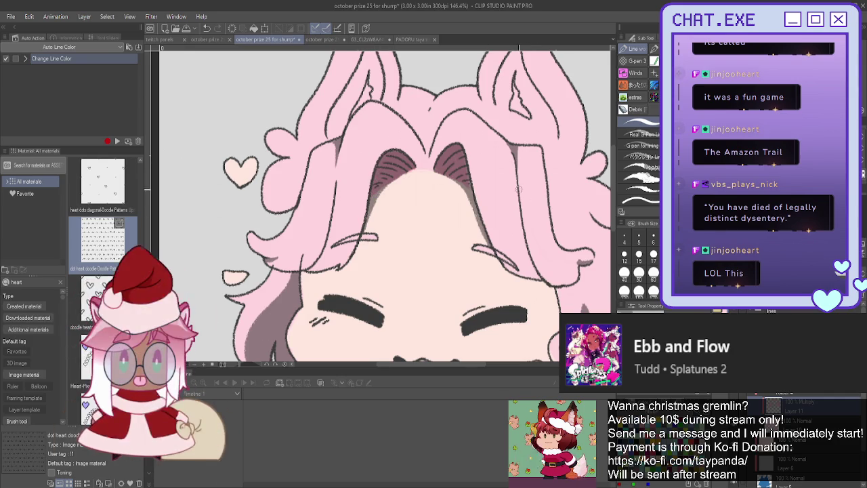
drag(516, 177, 530, 266)
drag(514, 175, 534, 278)
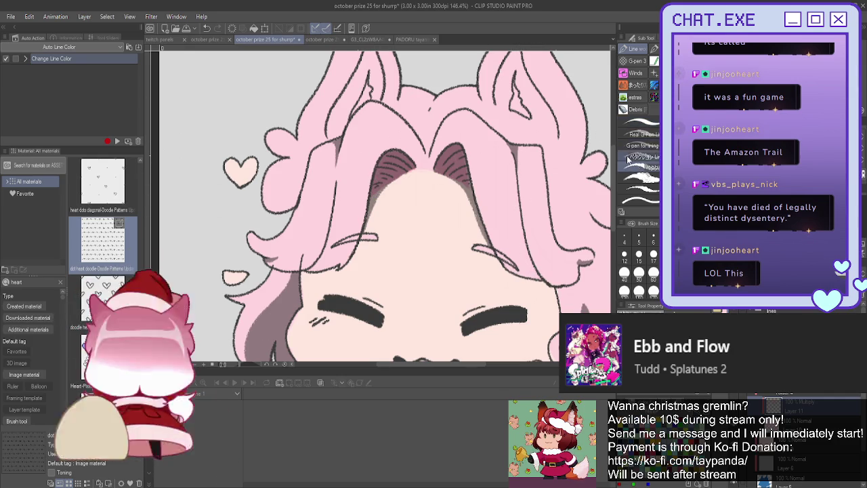
drag(523, 256, 557, 284)
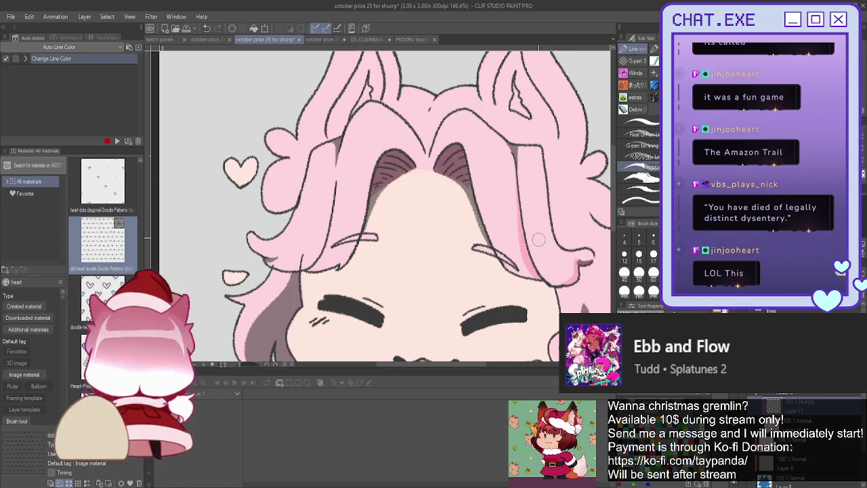
Draw a darker pink shading stroke along the left hair strands.
scroll(538, 239, down, 5)
scroll(384, 184, up, 3)
scroll(383, 184, up, 2)
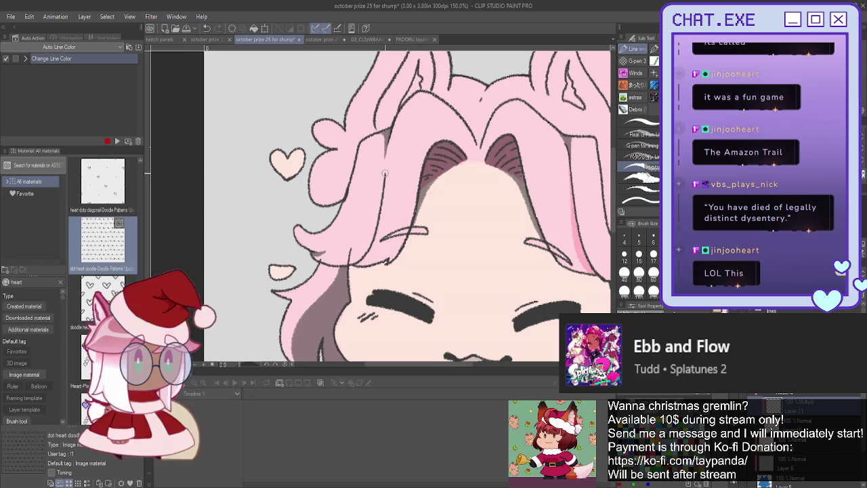
drag(383, 212, 378, 246)
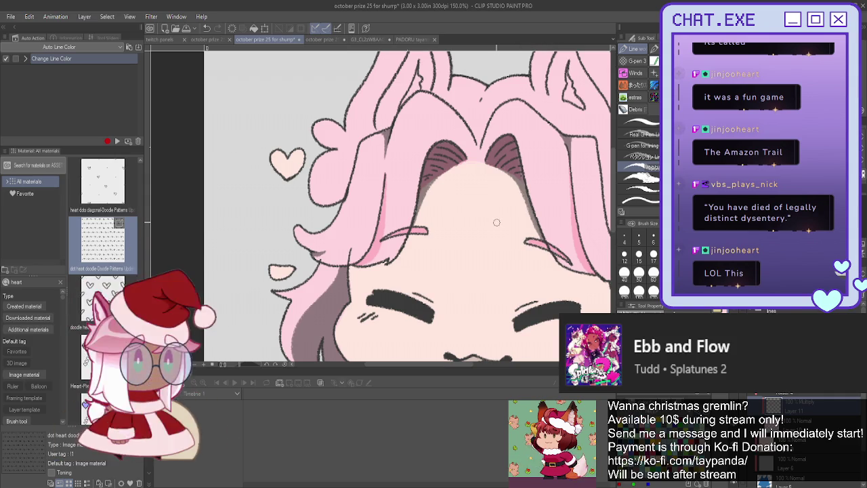
drag(406, 203, 393, 183)
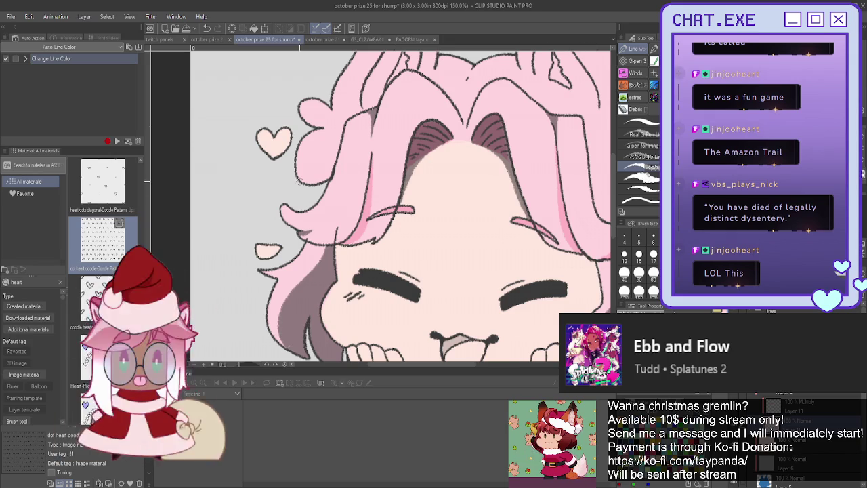
scroll(298, 182, down, 3)
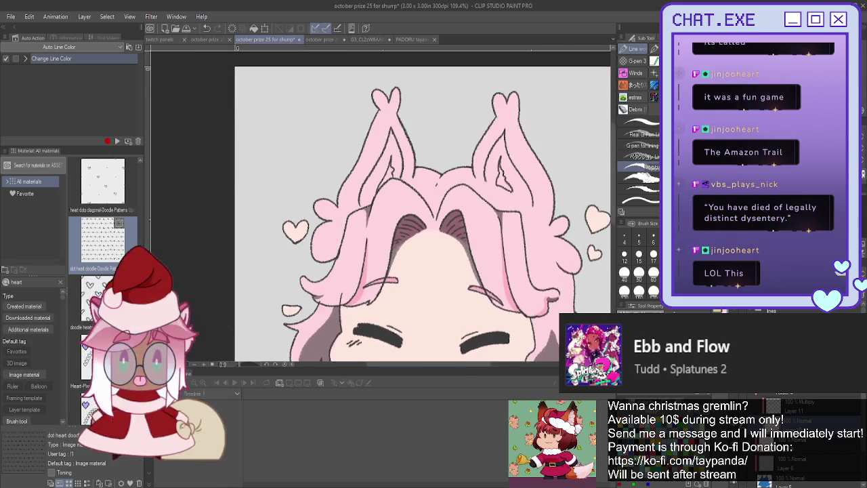
scroll(396, 49, up, 1)
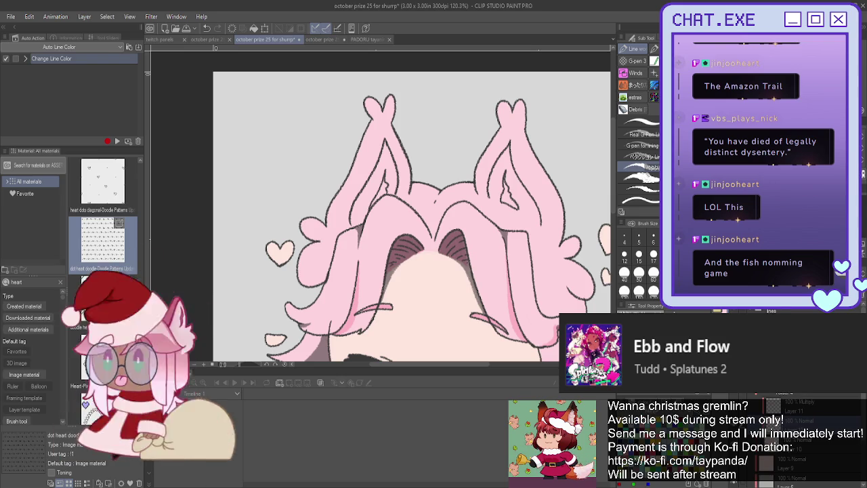
Undo the stray light stroke and outline a white highlight shape on the bangs with another pen.
drag(520, 209, 525, 155)
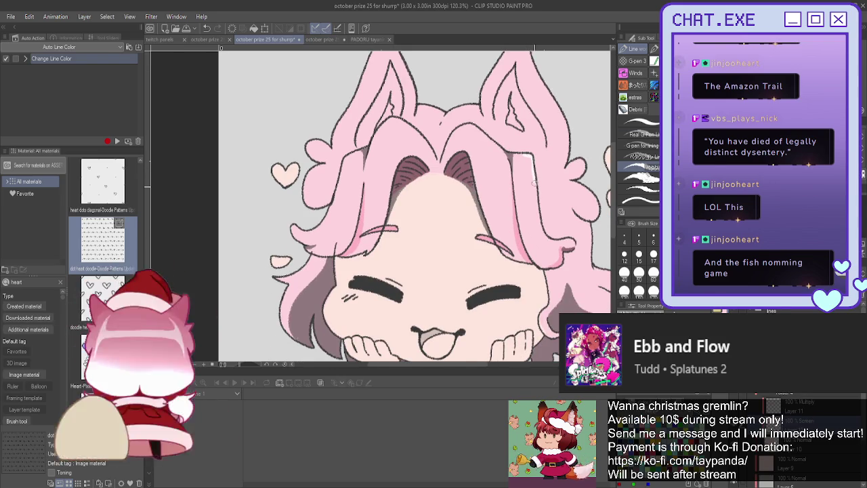
key(ctrl+z)
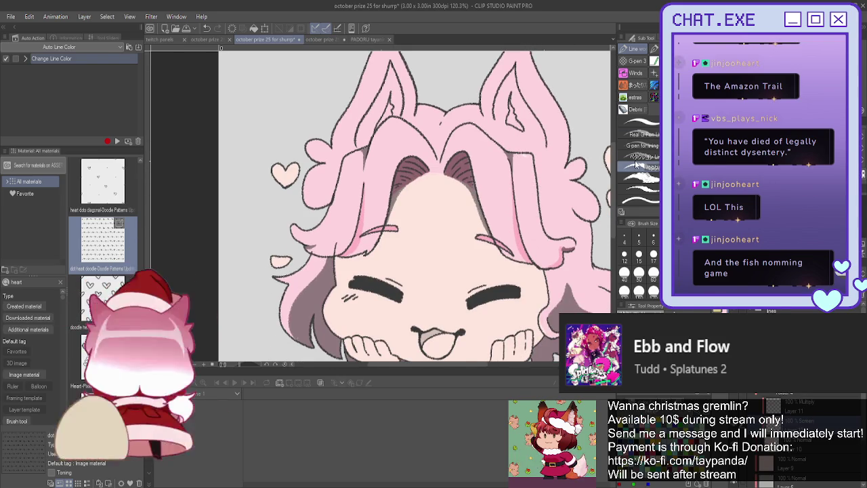
click(640, 156)
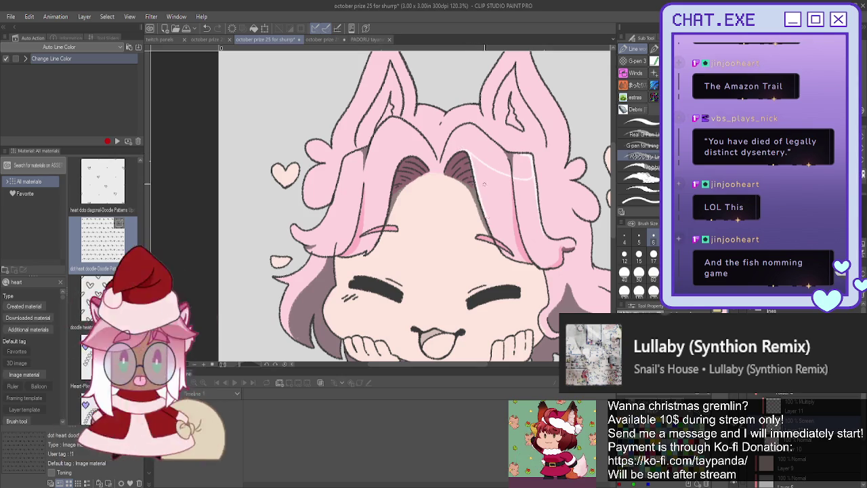
drag(485, 188, 478, 197)
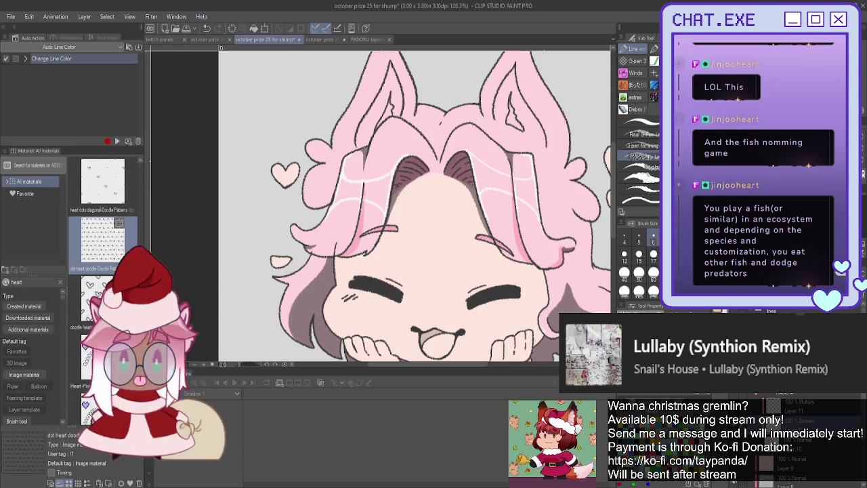
Fill the four hair highlight outlines with light colour.
key(g)
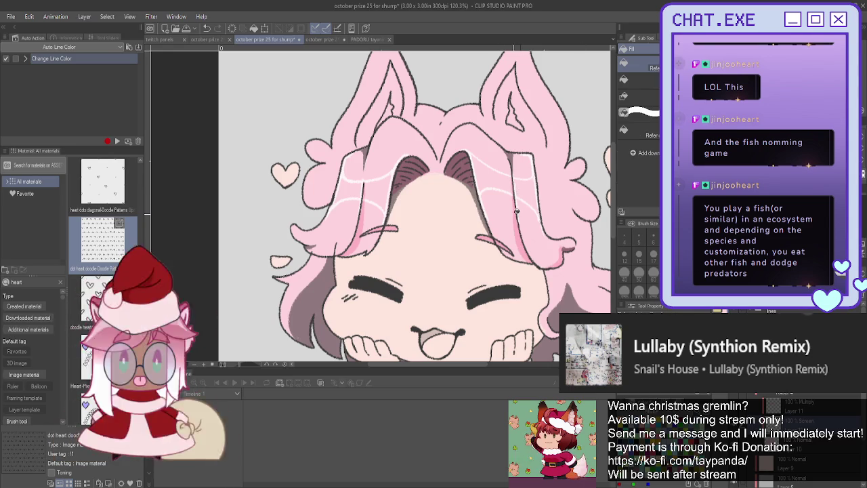
click(519, 200)
click(493, 175)
click(378, 192)
click(348, 191)
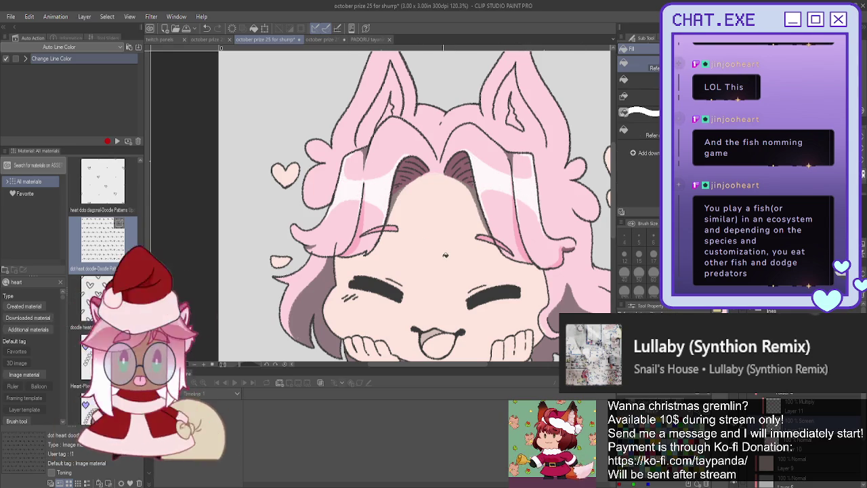
scroll(459, 199, down, 1)
scroll(459, 199, down, 1)
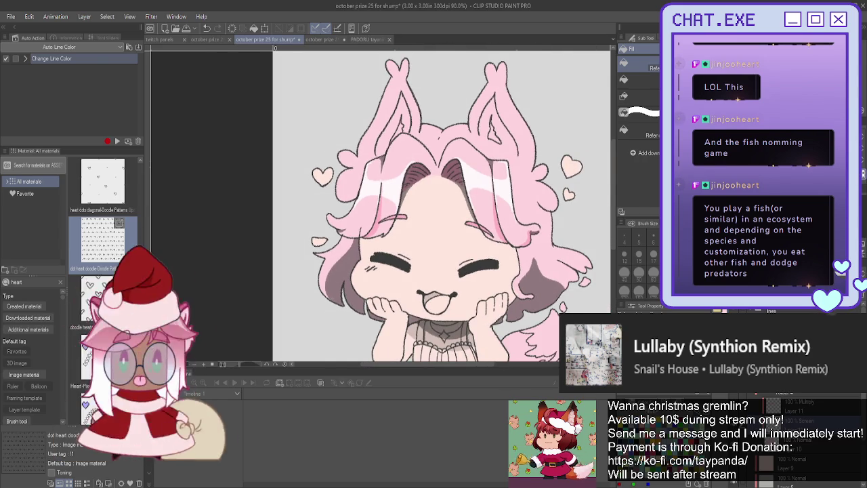
Add short vertical shine streaks across the bangs with the G-pen.
key(p)
scroll(495, 176, up, 1)
scroll(497, 177, up, 2)
scroll(502, 177, up, 1)
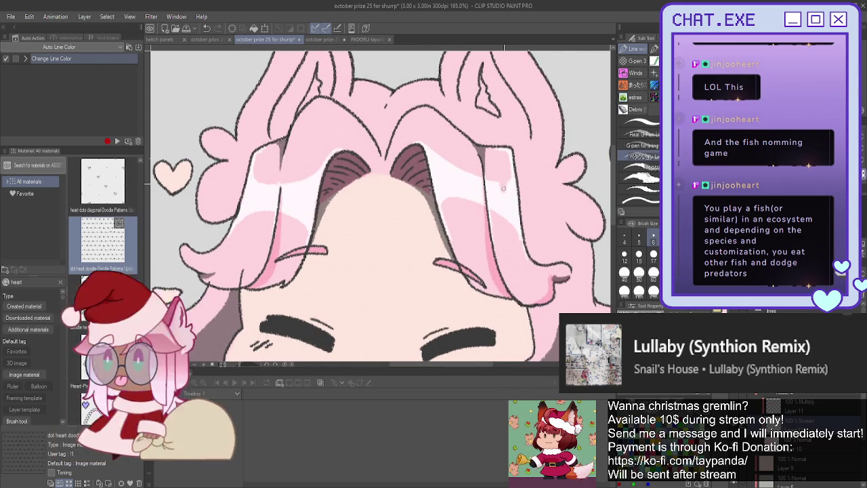
drag(500, 198, 501, 217)
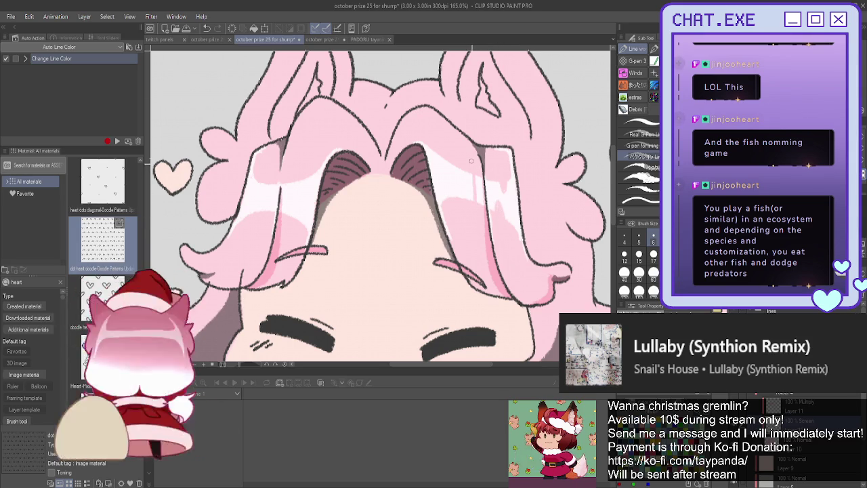
drag(462, 170, 461, 197)
scroll(477, 179, down, 3)
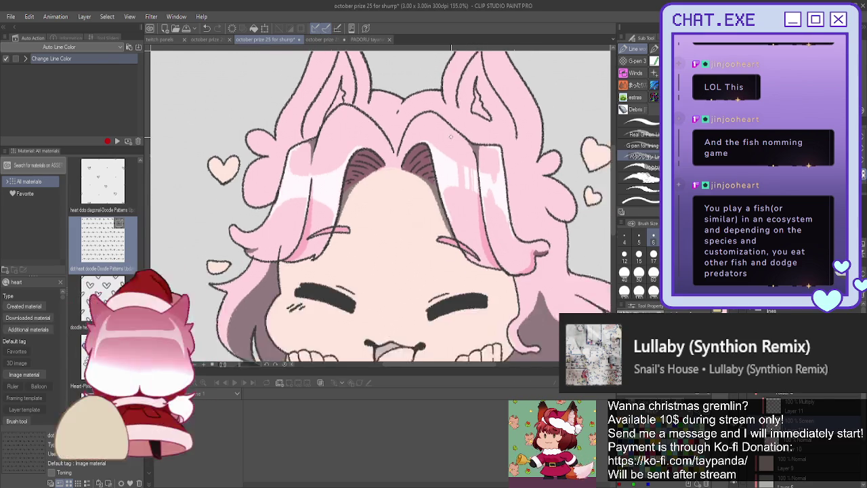
scroll(303, 147, up, 4)
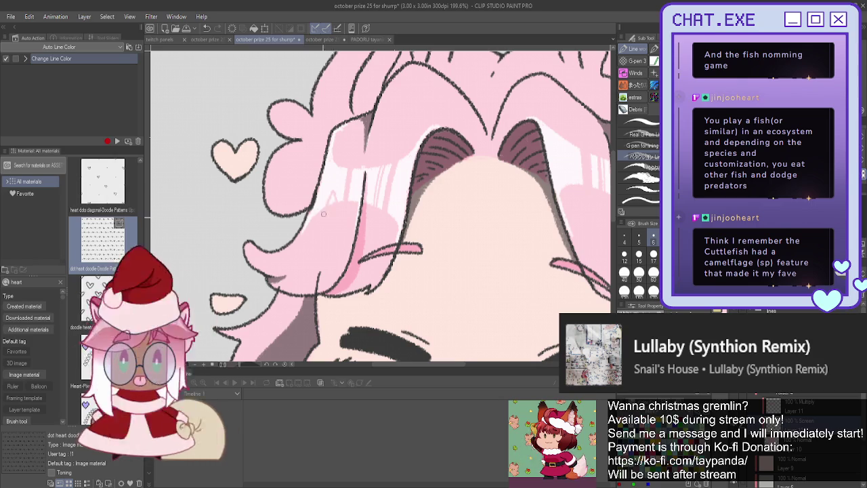
scroll(336, 214, down, 1)
scroll(323, 198, down, 1)
scroll(322, 198, down, 1)
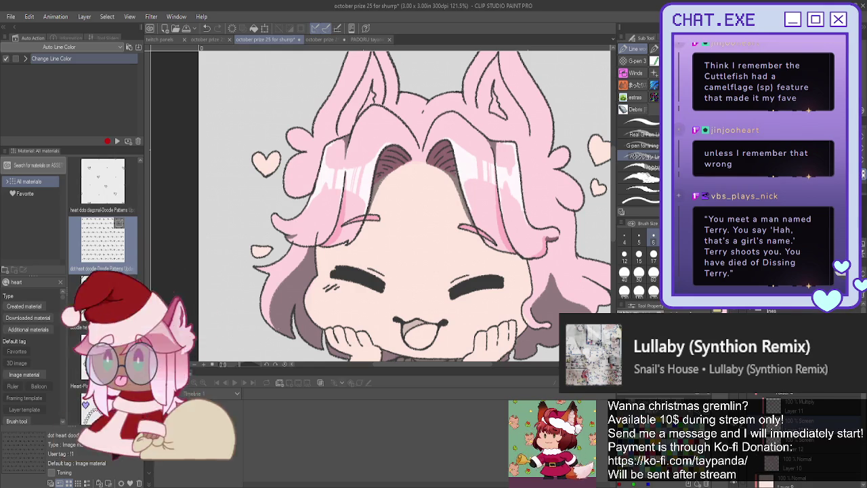
Soften the white hair highlights with the airbrush, briefly opening and cancelling a filter dialog.
key(b)
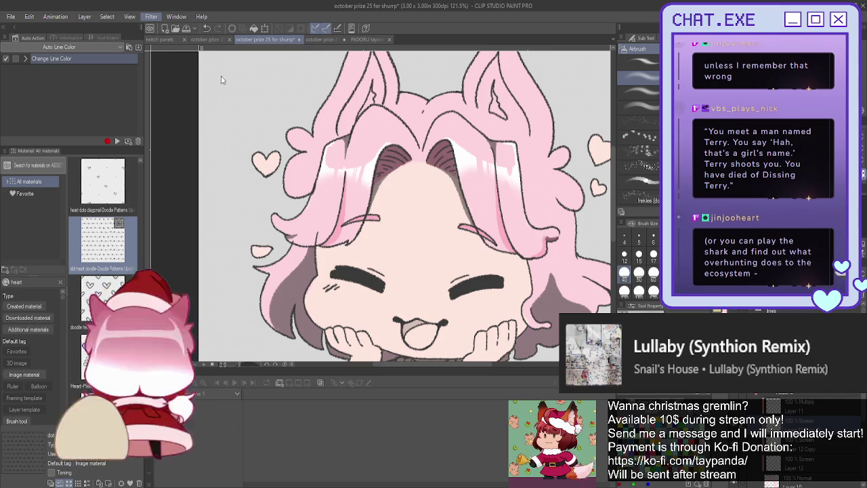
key(ctrl+u)
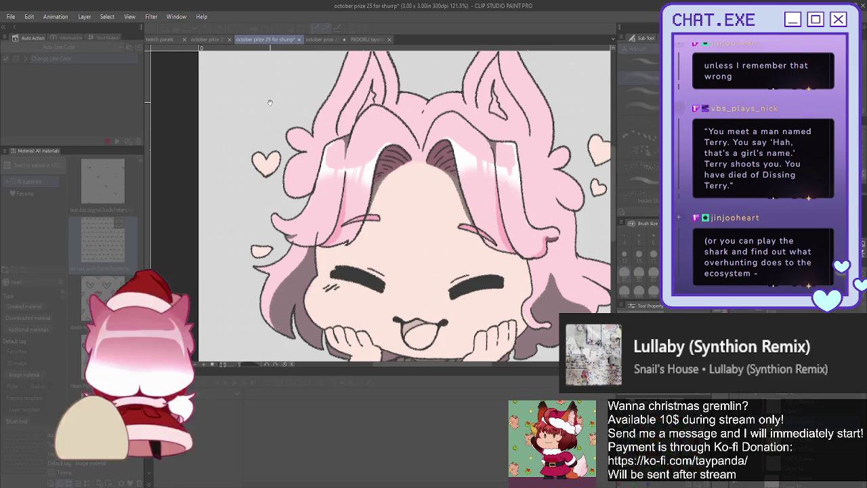
key(Escape)
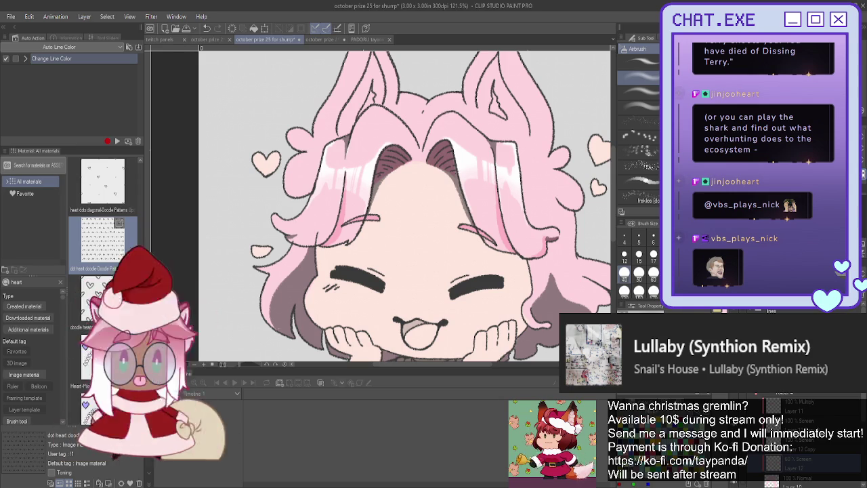
scroll(404, 203, up, 2)
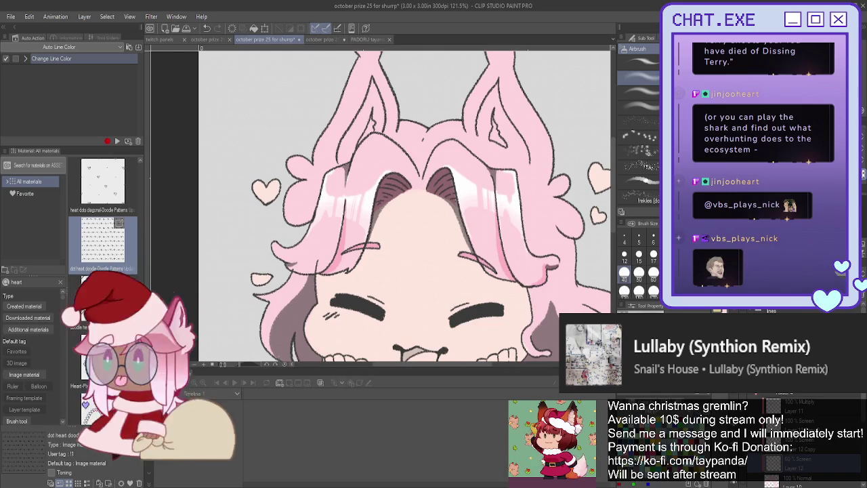
scroll(587, 254, down, 2)
scroll(587, 254, down, 1)
scroll(573, 252, down, 1)
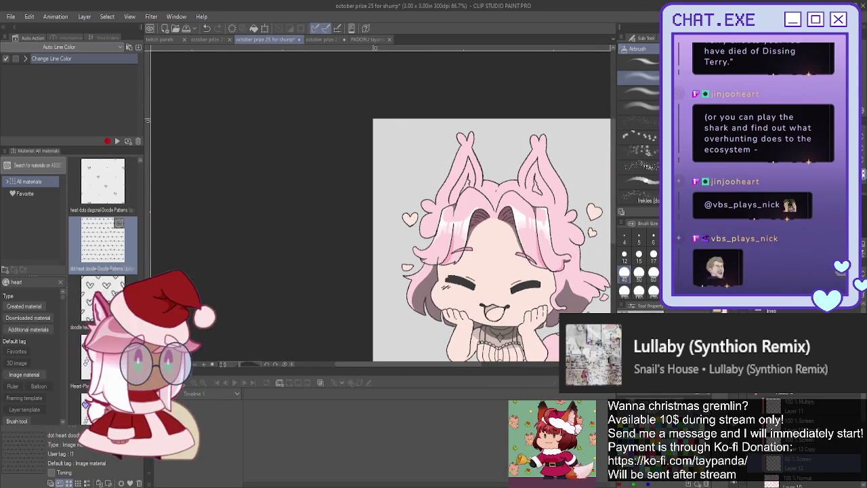
Airbrush a bright pink glow onto the right-side hair and beside the hand.
scroll(487, 240, down, 1)
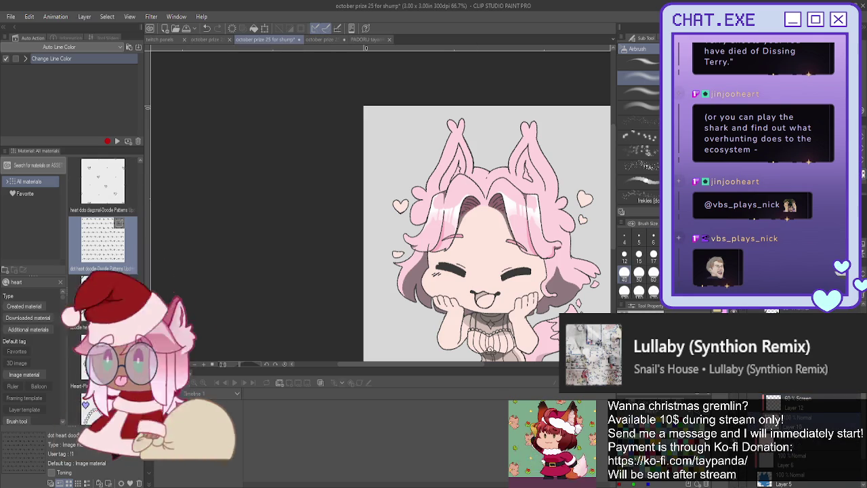
drag(486, 234, 433, 187)
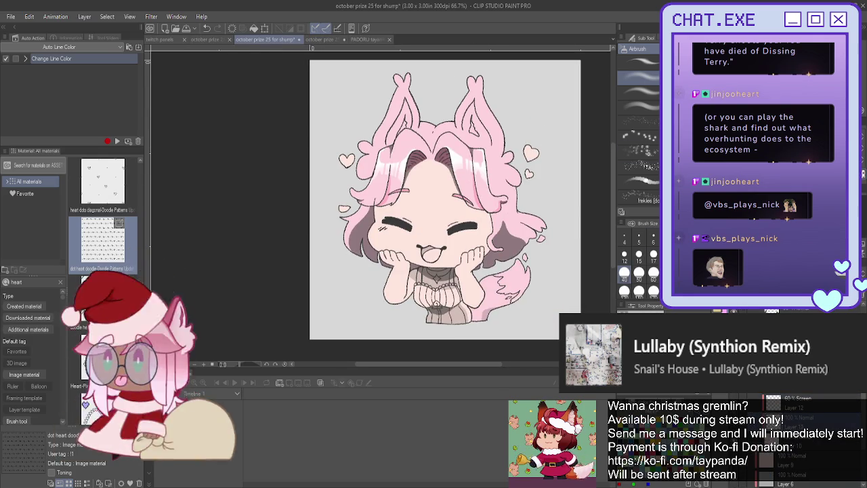
scroll(532, 226, up, 2)
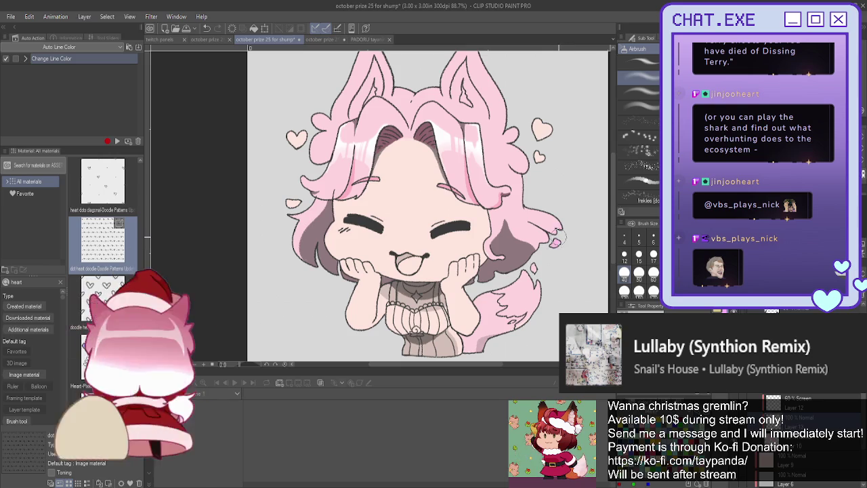
drag(554, 249, 511, 258)
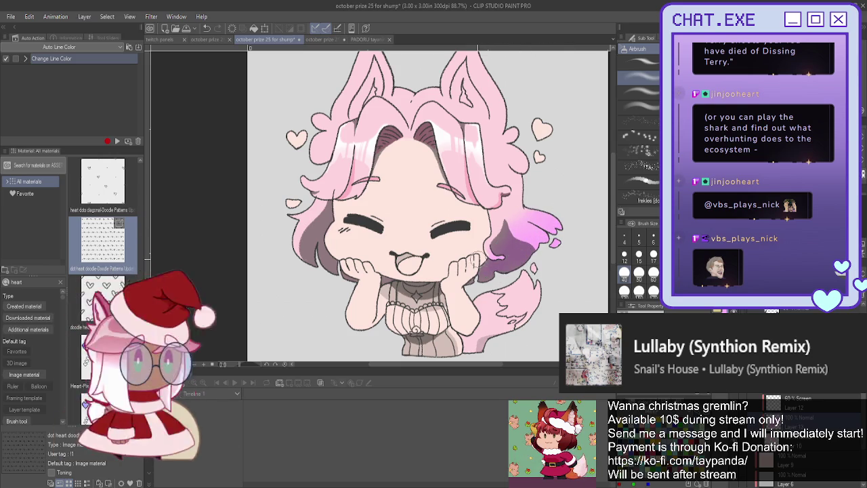
drag(501, 261, 488, 254)
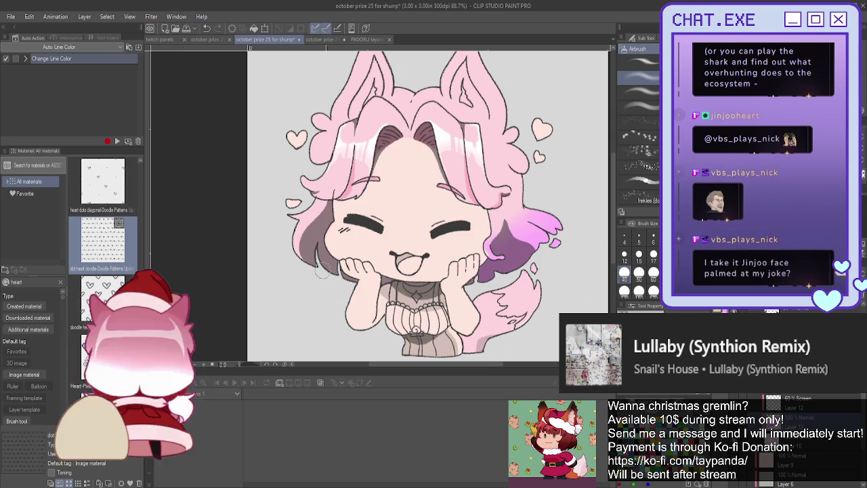
Shade the hair tuft left of the face purple, extending it upward.
drag(322, 268, 342, 275)
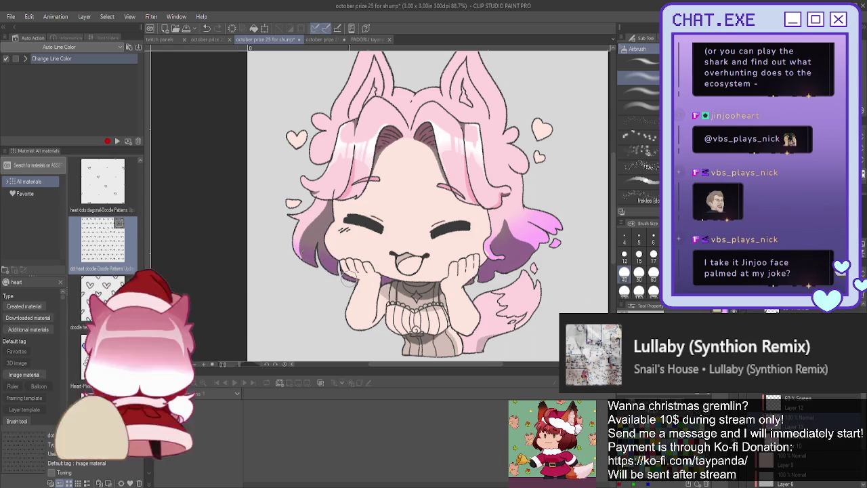
mouse_move(334, 242)
mouse_down()
mouse_move(293, 215)
mouse_move(326, 196)
mouse_up()
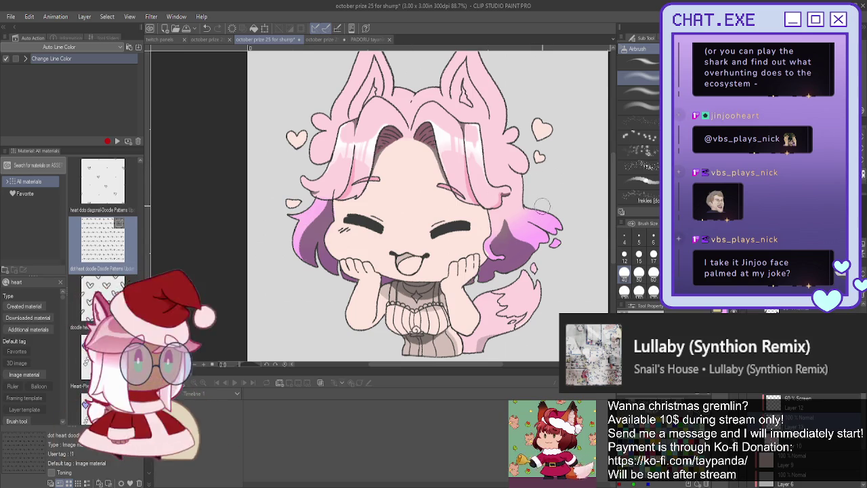
key(b)
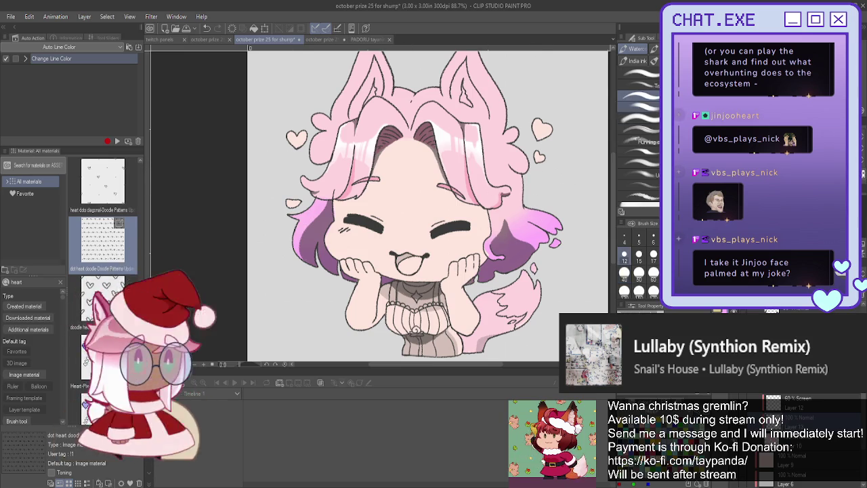
key(j)
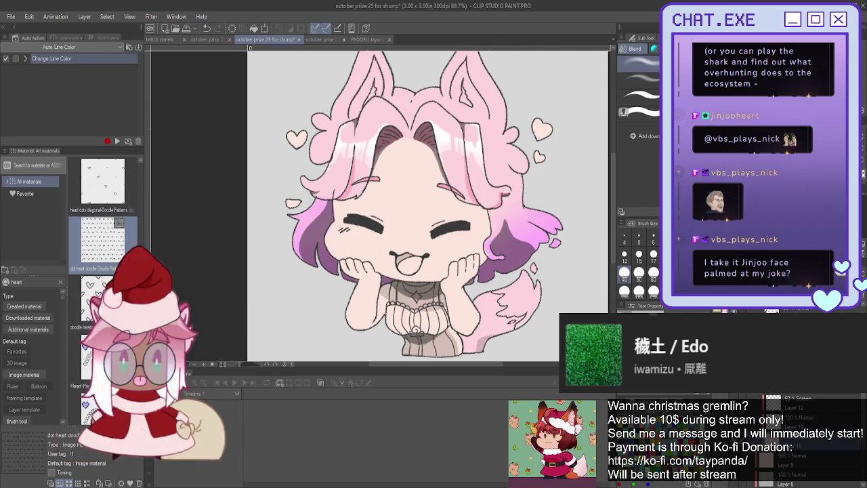
key(p)
scroll(470, 222, up, 2)
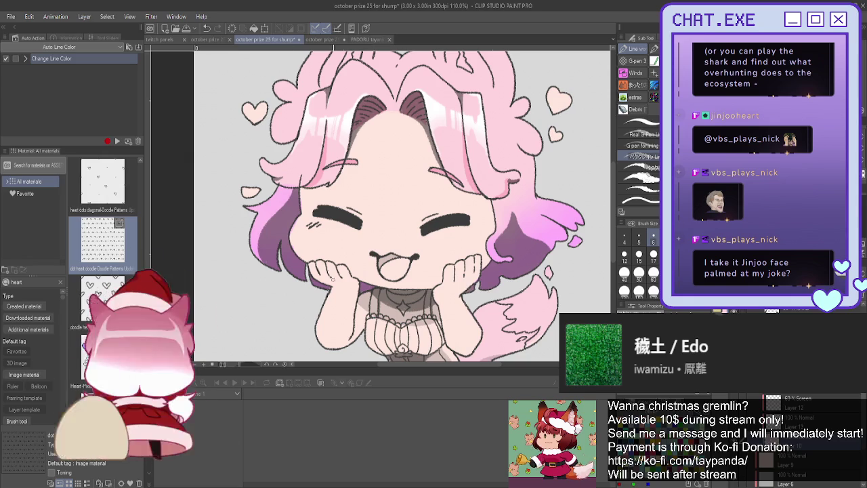
scroll(362, 309, down, 3)
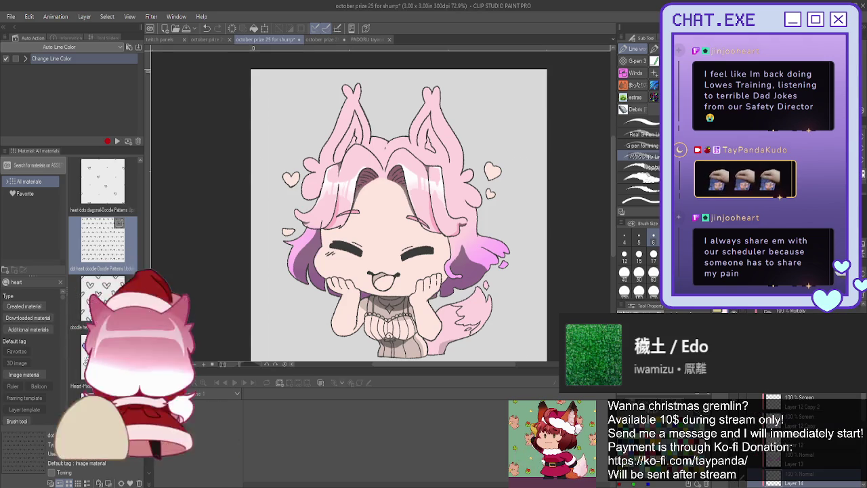
Zoom in on the tail, brush lighter pink along its tip, then fit the drawing in view.
scroll(510, 231, up, 2)
scroll(547, 212, up, 1)
scroll(548, 211, up, 1)
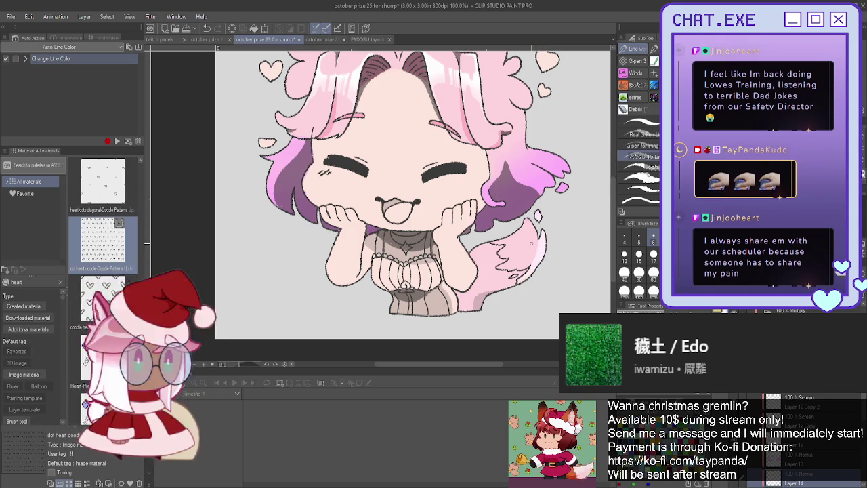
scroll(518, 253, up, 2)
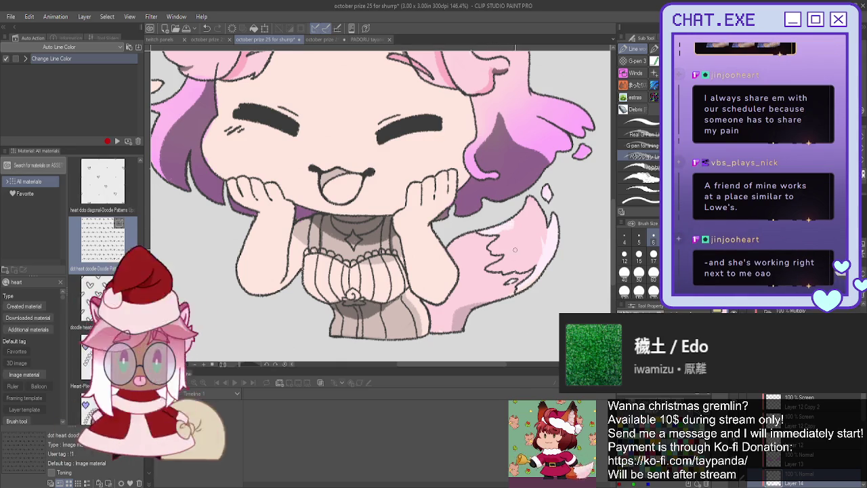
scroll(789, 482, down, 3)
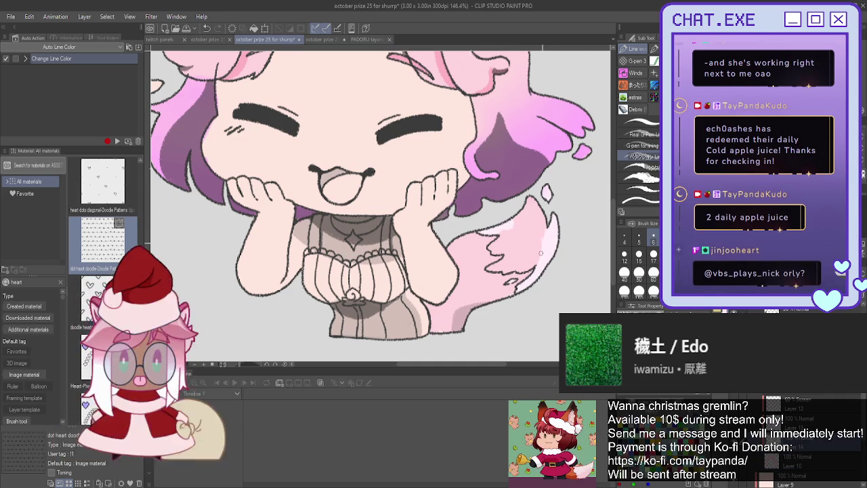
drag(535, 244, 533, 210)
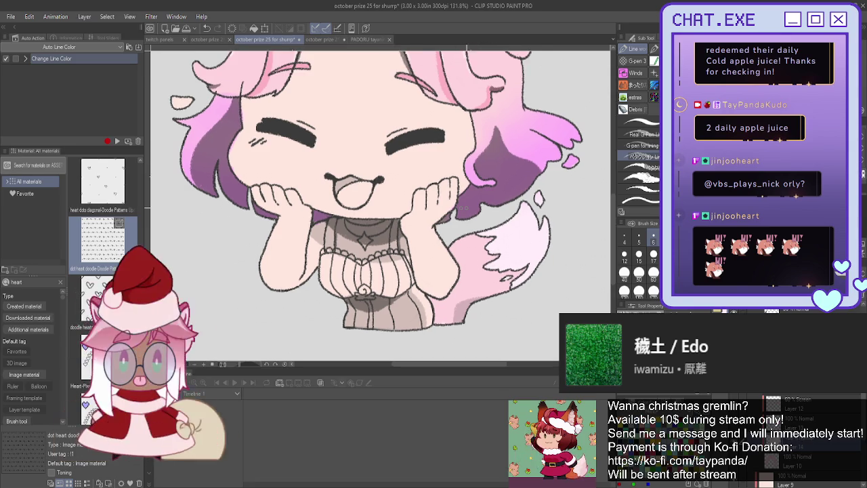
scroll(493, 276, down, 3)
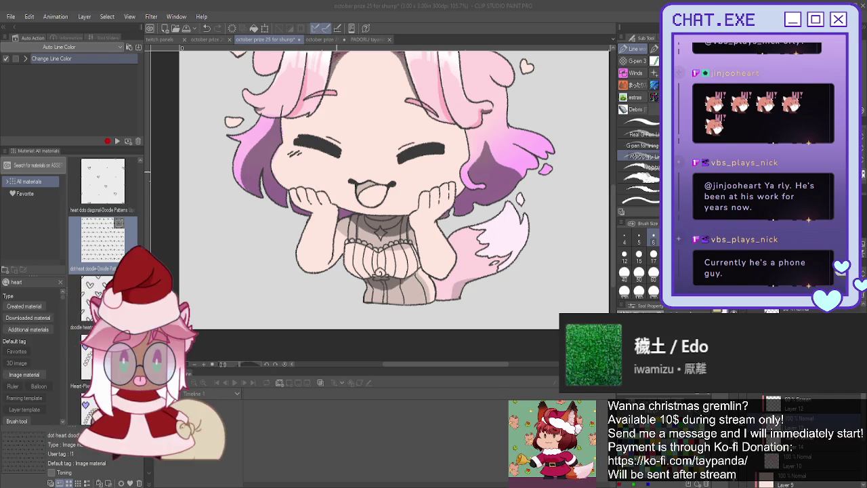
key(ctrl+minus)
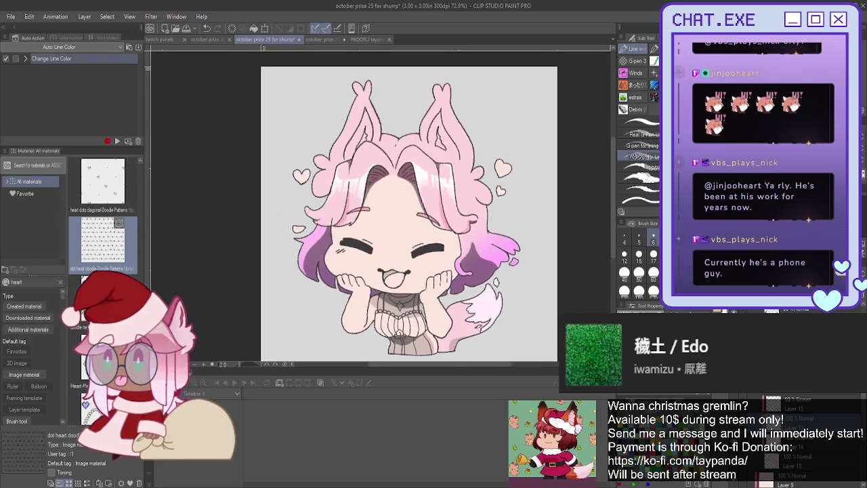
Paint light pink on the right ear tip and along the left ear's inner edge.
scroll(428, 214, up, 2)
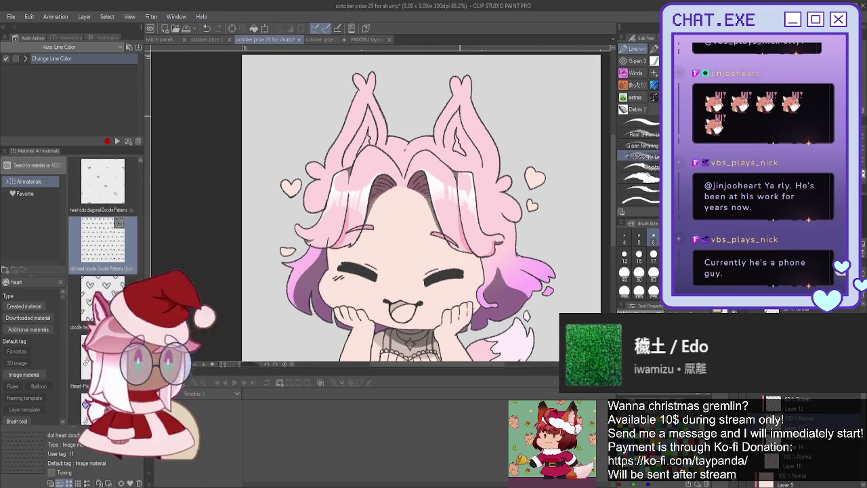
scroll(457, 109, up, 4)
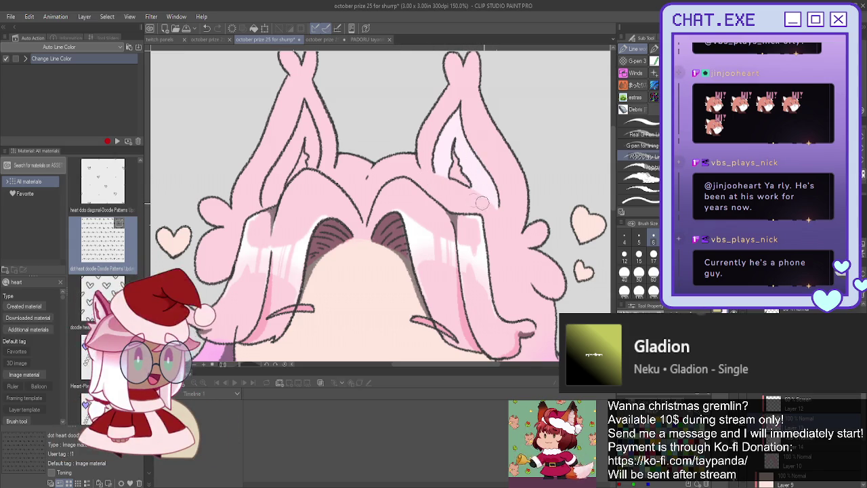
mouse_move(476, 87)
mouse_down()
mouse_move(493, 130)
mouse_move(517, 155)
mouse_up()
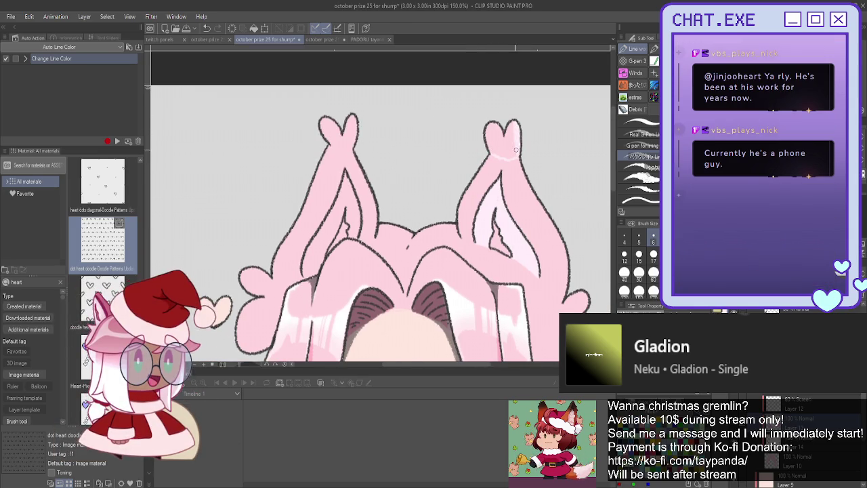
drag(502, 126, 490, 133)
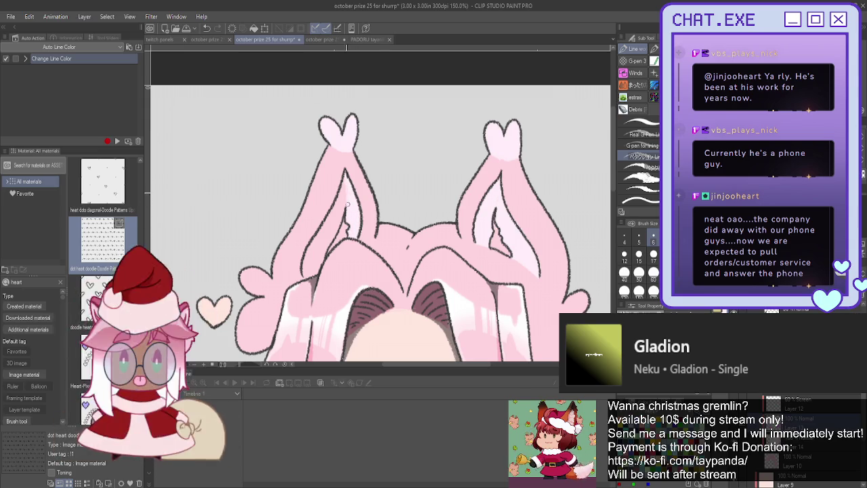
mouse_move(331, 216)
mouse_down()
mouse_move(329, 241)
mouse_move(306, 273)
mouse_up()
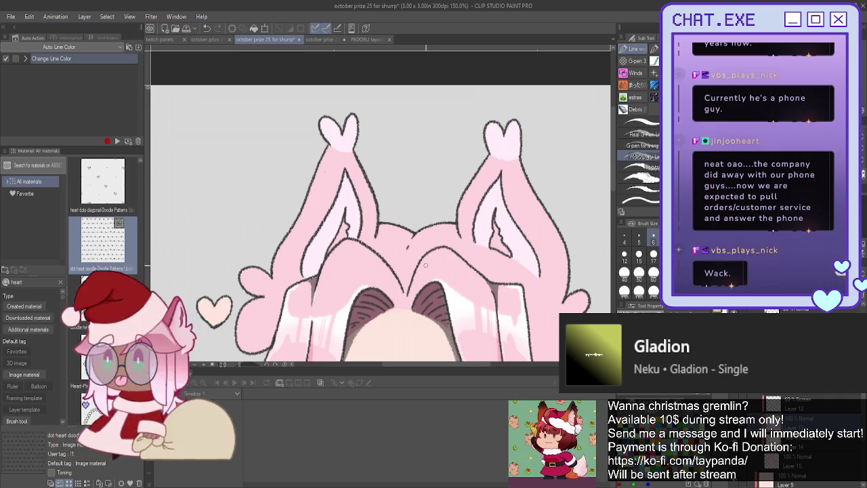
scroll(425, 265, down, 2)
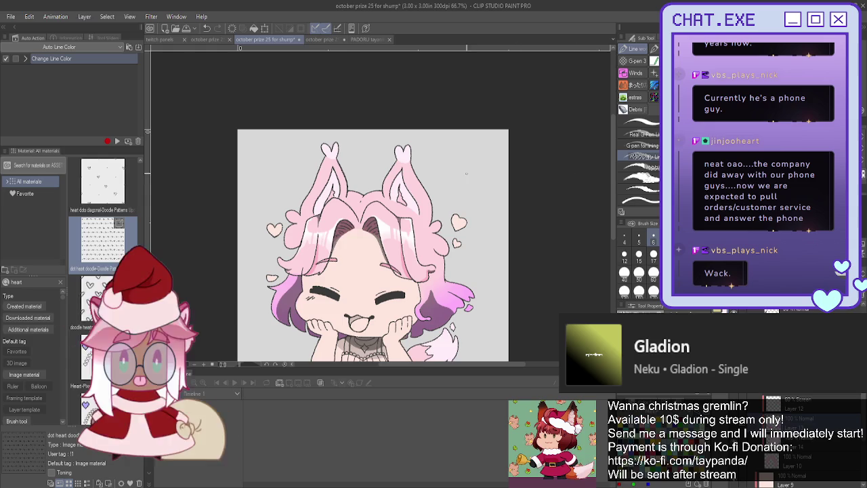
mouse_move(372, 271)
mouse_down()
mouse_move(403, 211)
mouse_move(426, 207)
mouse_up()
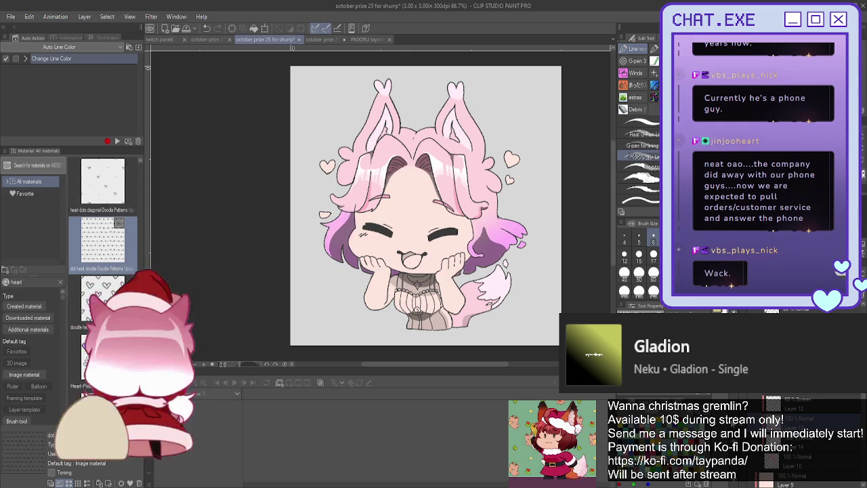
key(m)
drag(422, 66, 404, 144)
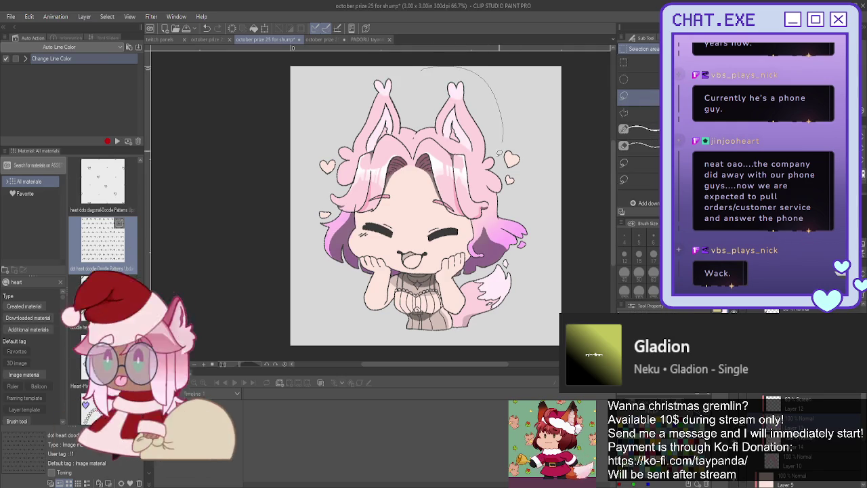
drag(370, 60, 374, 65)
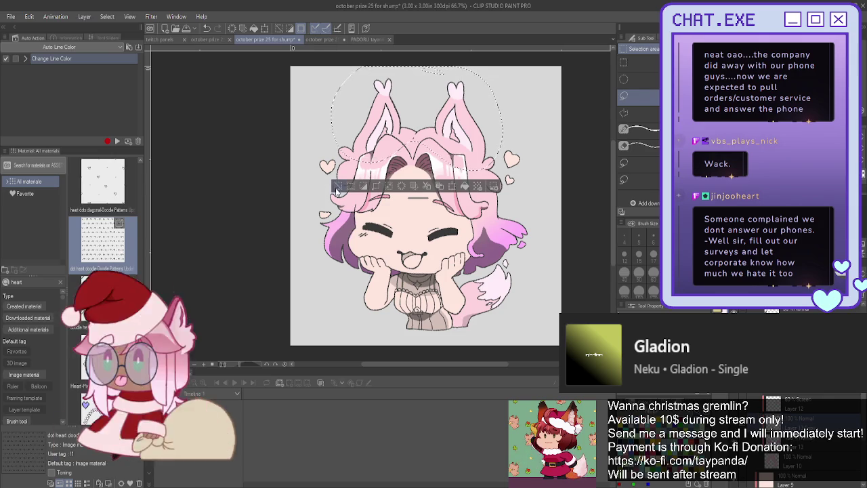
key(ctrl+d)
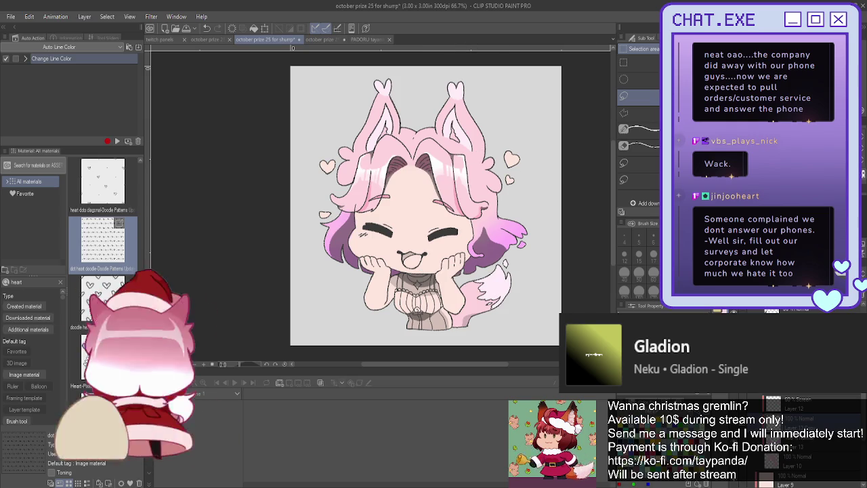
scroll(447, 203, up, 2)
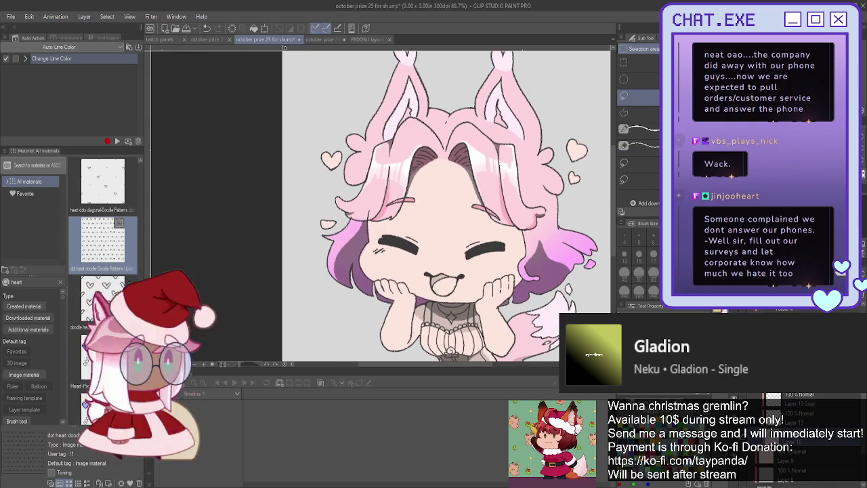
key(p)
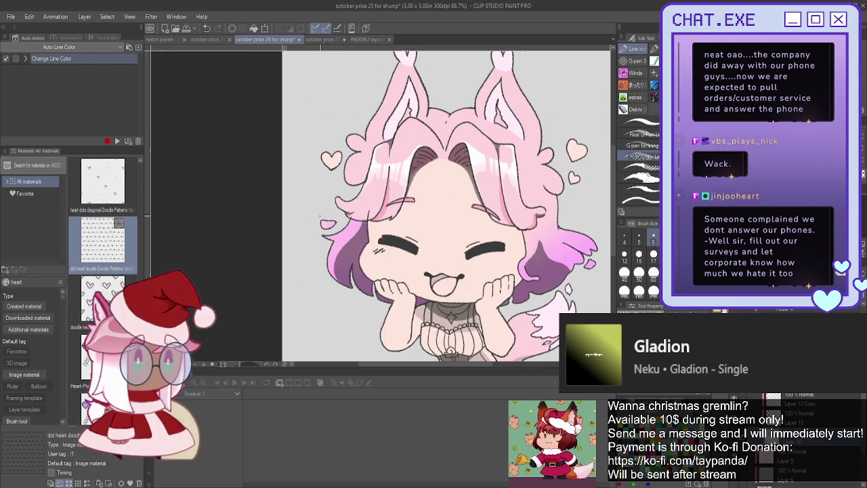
key(ctrl+minus)
key(ctrl+plus)
key(ctrl+plus)
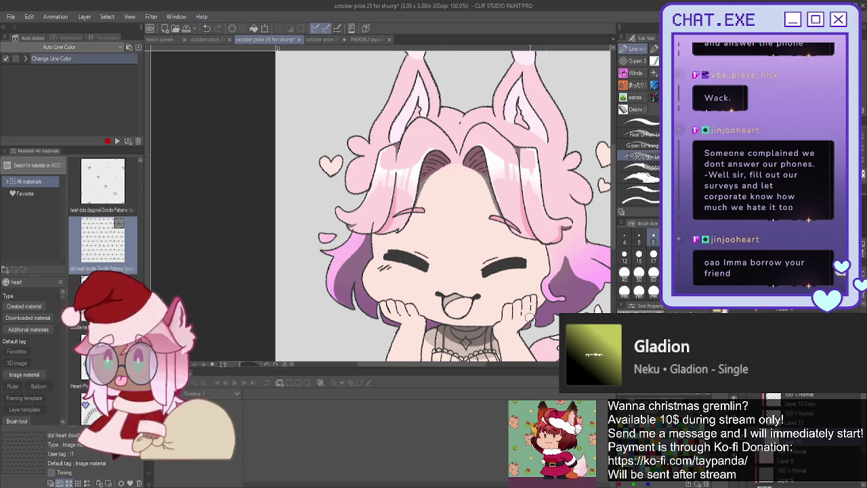
scroll(460, 256, down, 2)
scroll(460, 255, down, 1)
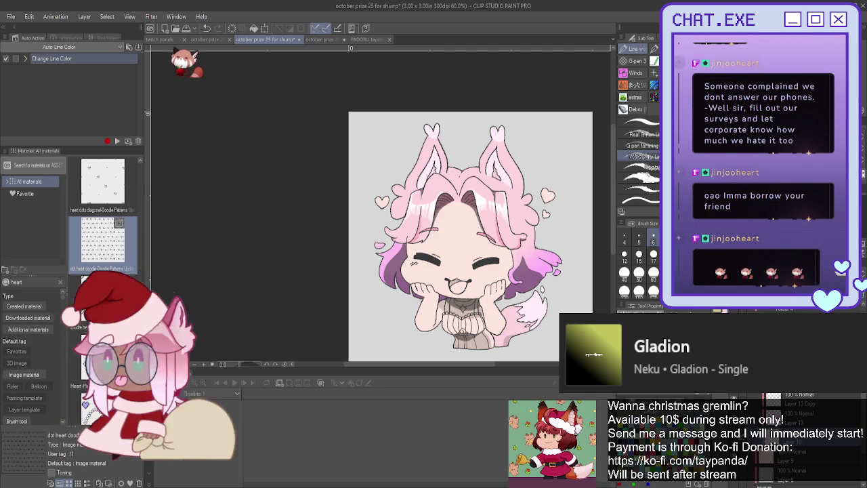
mouse_move(471, 236)
mouse_down()
mouse_move(441, 239)
mouse_move(443, 214)
mouse_up()
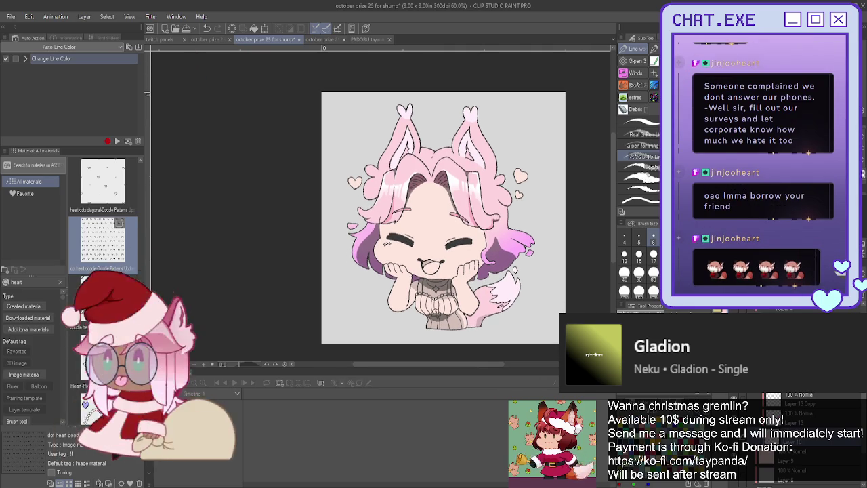